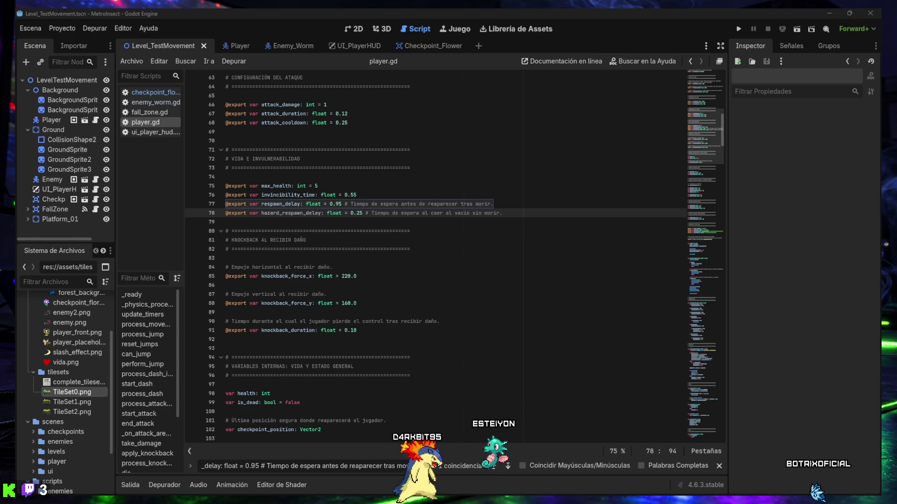
Replace fall_into_void in player.gd with the longer version that waits before respawning.
type("func fall_into_void(amount: int) -> void:")
scroll(321, 365, "down", 3)
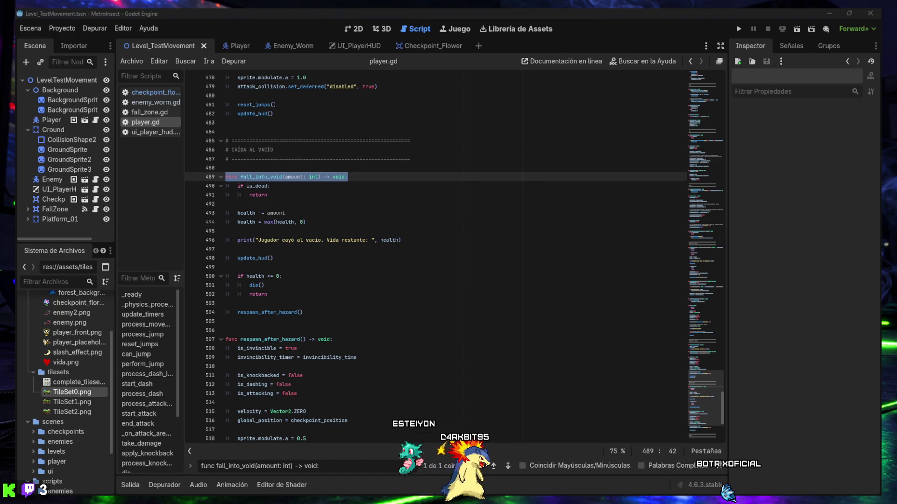
mouse_move(303, 312)
left_mouse_down()
mouse_move(226, 240)
mouse_move(221, 178)
left_mouse_up()
type("func fall_into_void(amount: int) -> void: \tif is_dead: \t\treturn  \tis_dead = true \tvelocity = Vector2.ZERO  \tis_invincible = false \tis_knockbacked = false \tis_dashing = false \tis_attacking = false  \tattack_collision.set_deferred(\"disabled\", true)  \thealth -= amount \thealth = max(health, 0)  \tprint(\"Jugador cayó al vacío. Vida restante: \", health)  \tupdate_hud()  \tif health <= 0: \t\tprint(\"Caída mortal\") \t\tsprite.modulate.a = 0.25  \t\tawait get_tree().create_timer(respawn_delay).timeout \t\trespawn() \t\treturn  \tsprite.modulate.a = 0.45  \tawait get_tree().create_timer(hazard_respawn_delay).timeout \trespawn_after_hazard()")
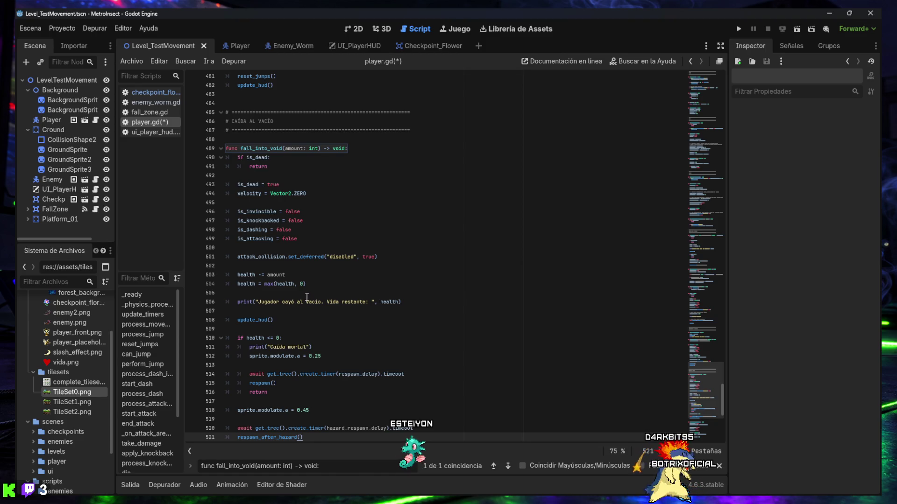
scroll(308, 294, "down", 5)
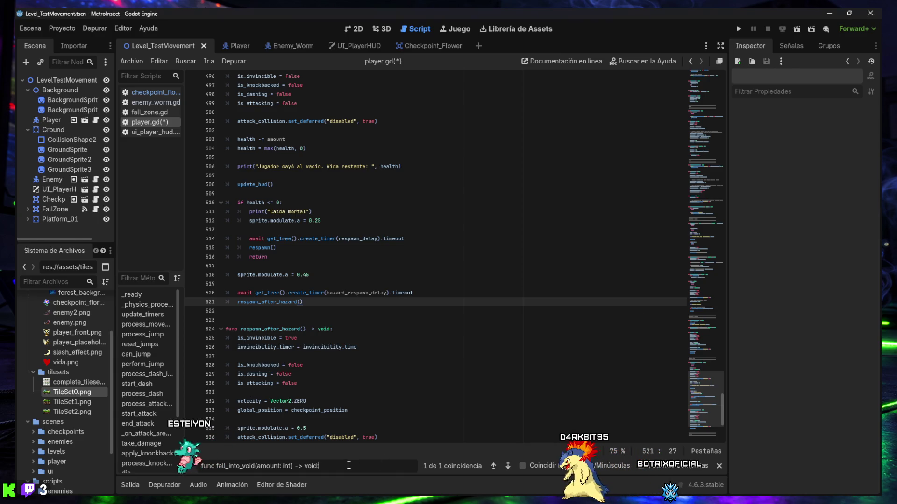
Update respawn_after_hazard's body to reset is_dead to false, and save player.gd.
type("func respawn_after_hazard() -> void:")
scroll(436, 257, "down", 1)
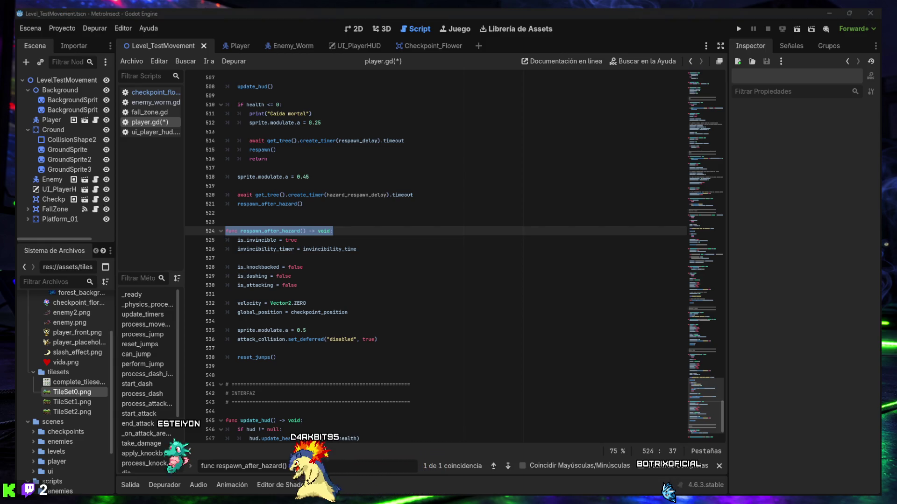
mouse_move(294, 358)
left_mouse_down()
mouse_move(234, 303)
mouse_move(224, 237)
left_mouse_up()
type("func respawn_after_hazard() -> void: \tis_dead = false  \tis_invincible = true \tinvincibility_timer = invincibility_time  \tis_knockbacked = false \tis_dashing = false \tis_attacking = false  \tvelocity = Vector2.ZERO \tglobal_position = checkpoint_position  \tsprite.modulate.a = 0.5 \tattack_collision.set_deferred(\"disabled\", true)  \treset_jumps()")
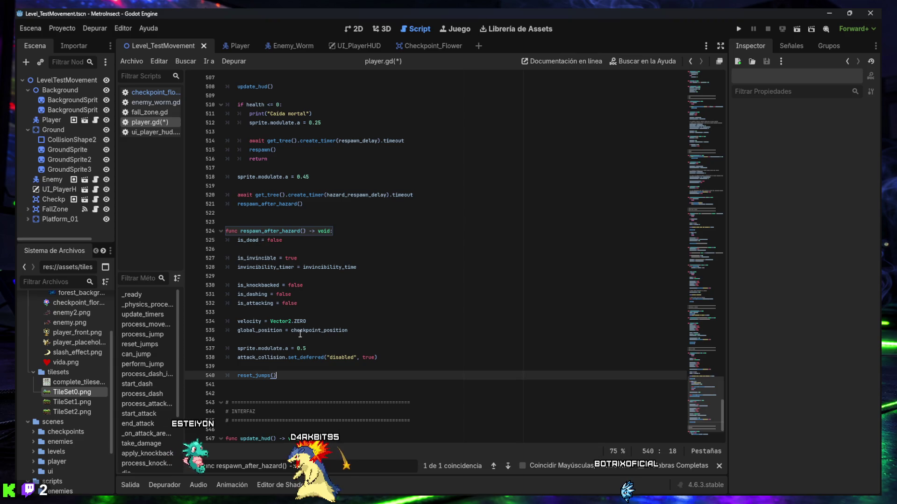
key("ctrl+s")
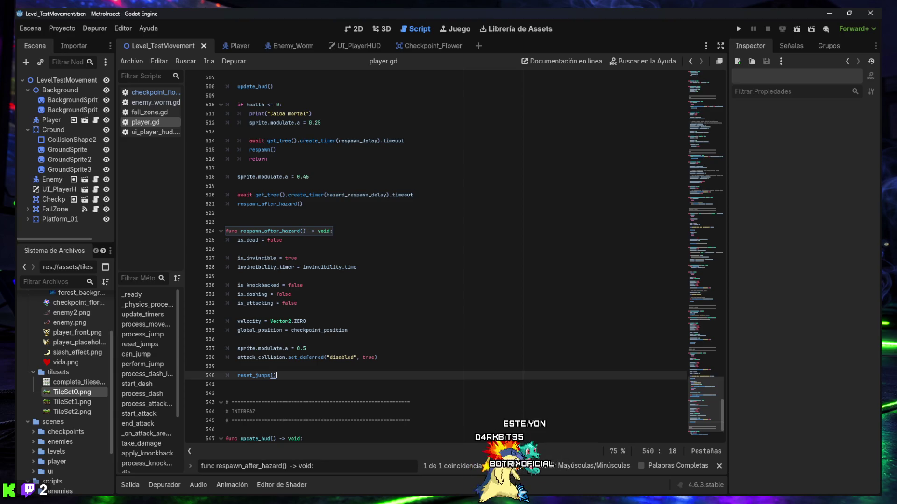
left_click(413, 287)
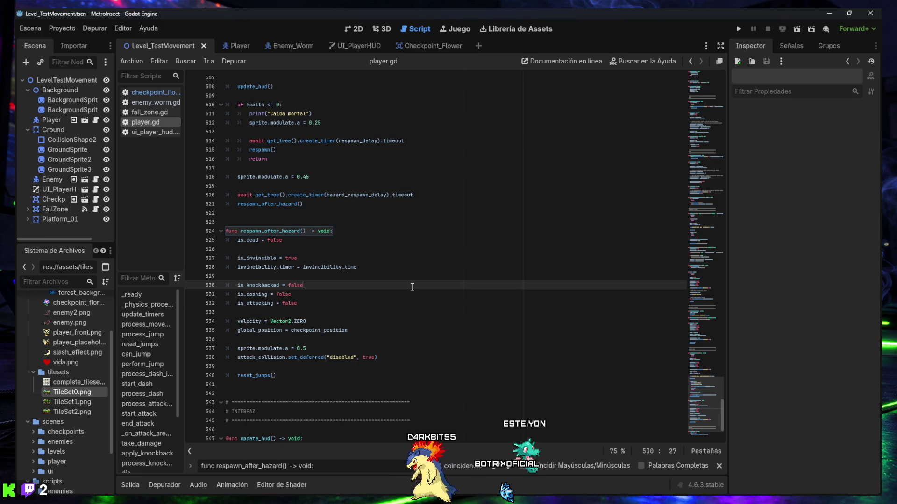
Run the current scene maximized, walk the bee right off the platform edge, and jump.
left_click(795, 30)
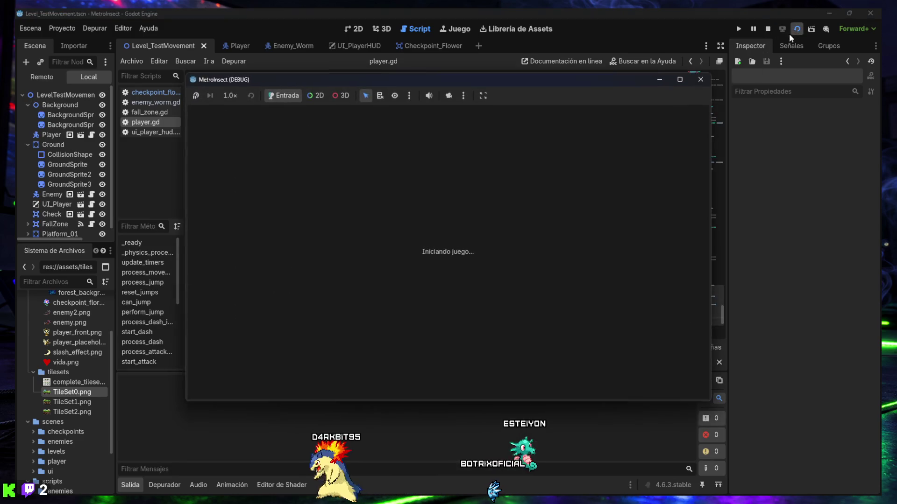
left_click(681, 80)
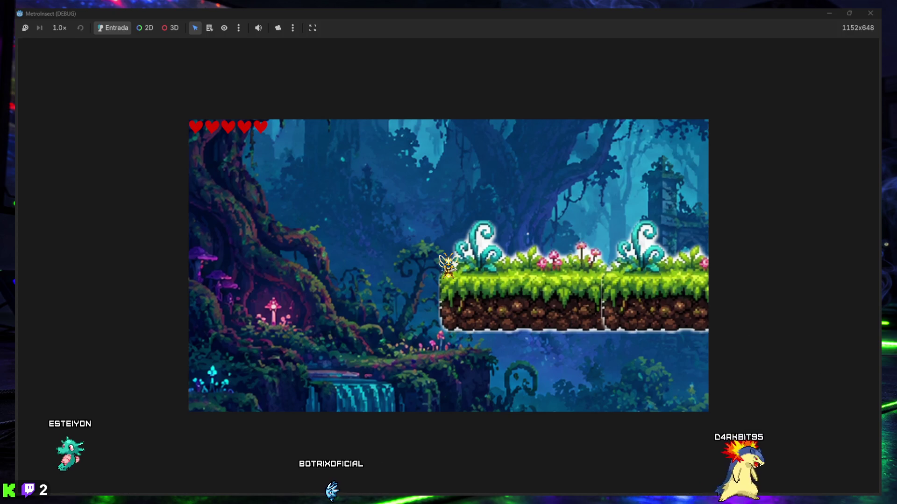
key("Right")
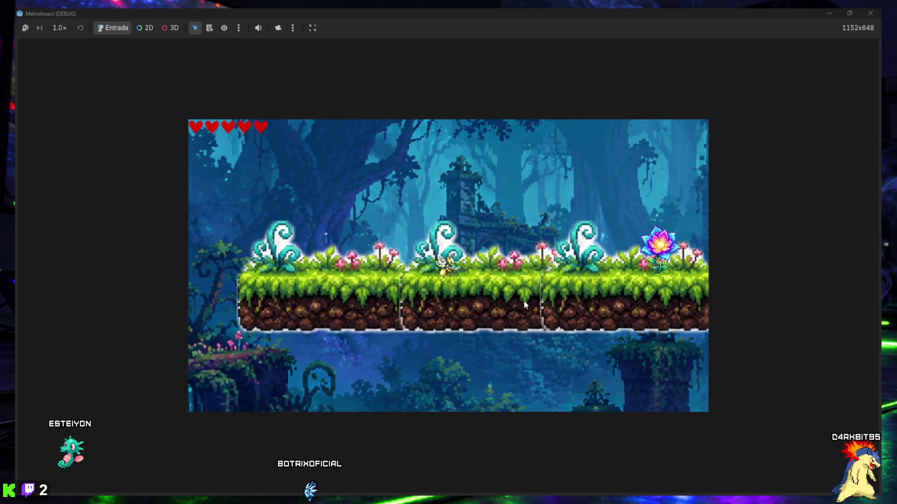
key("Right")
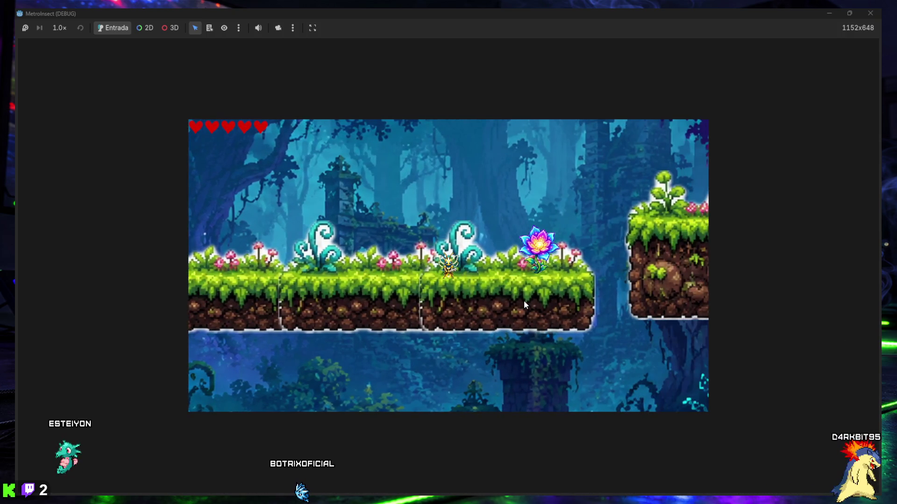
key("Right")
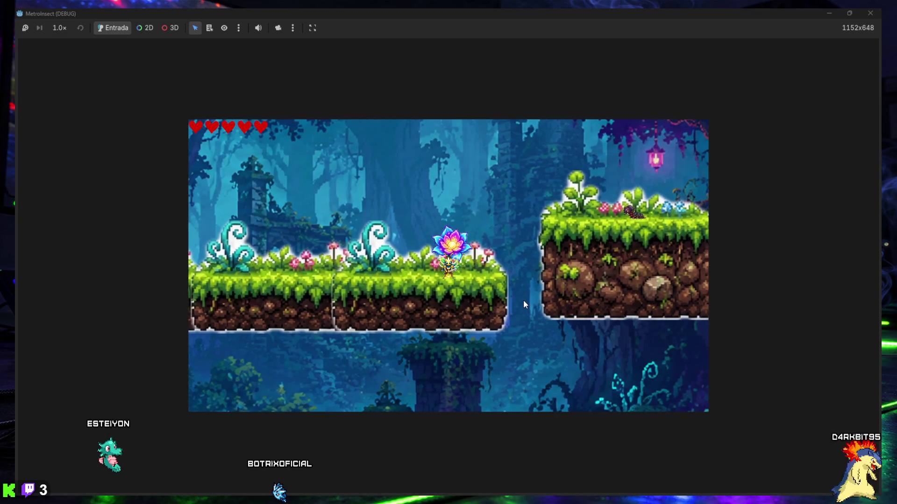
key("Right")
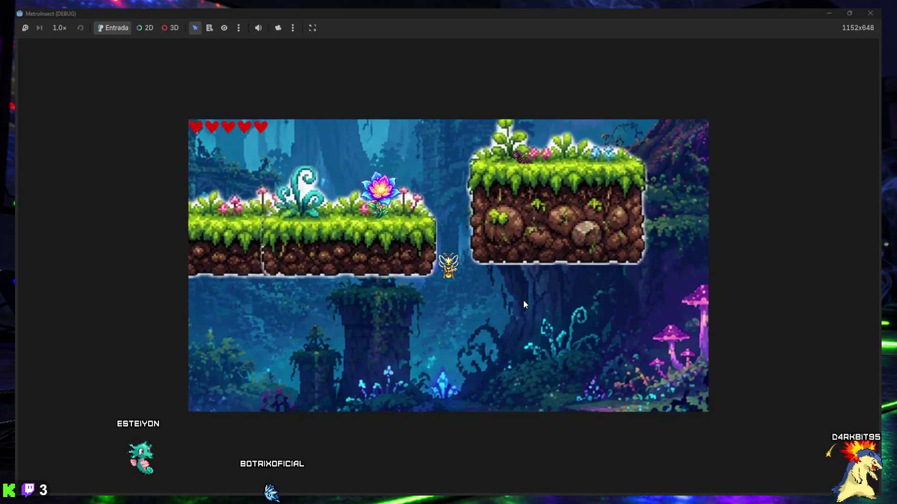
key("Right")
key("space")
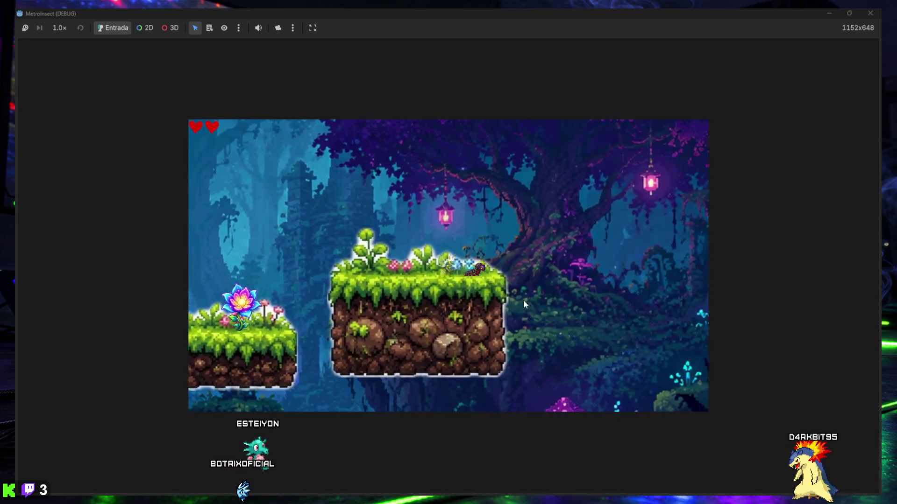
Move the bee left, jump onto the raised right platform, then stop the game with F8.
key("Left")
key("Left")
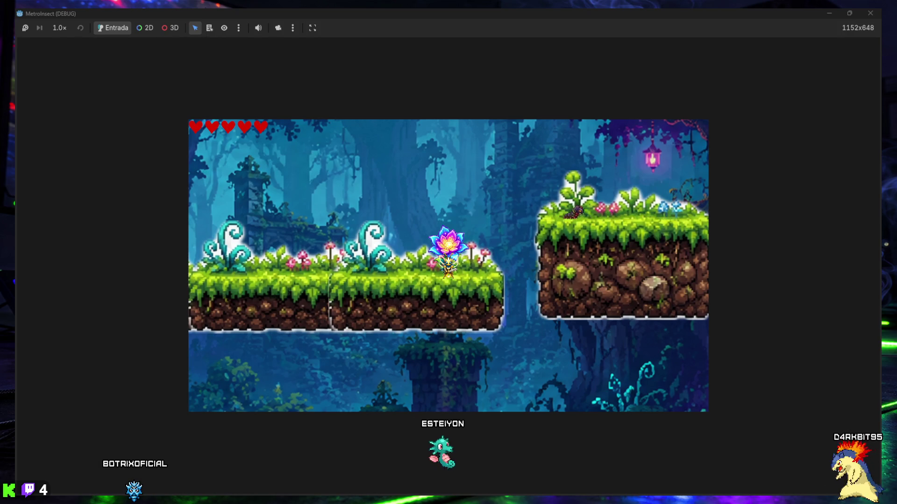
key("Right")
key("space")
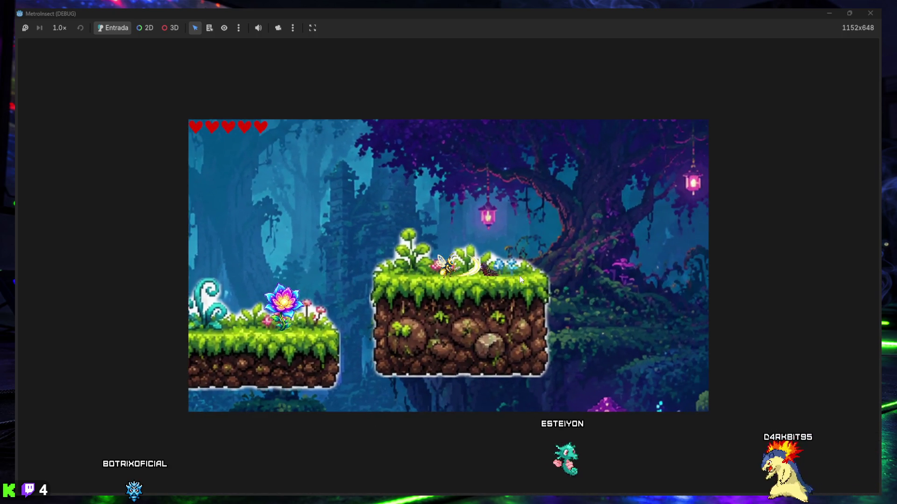
key("Right")
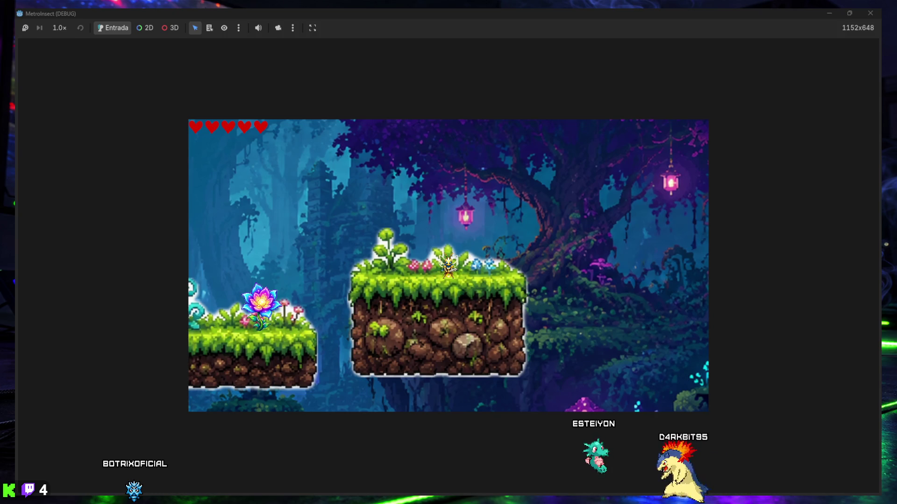
key("F8")
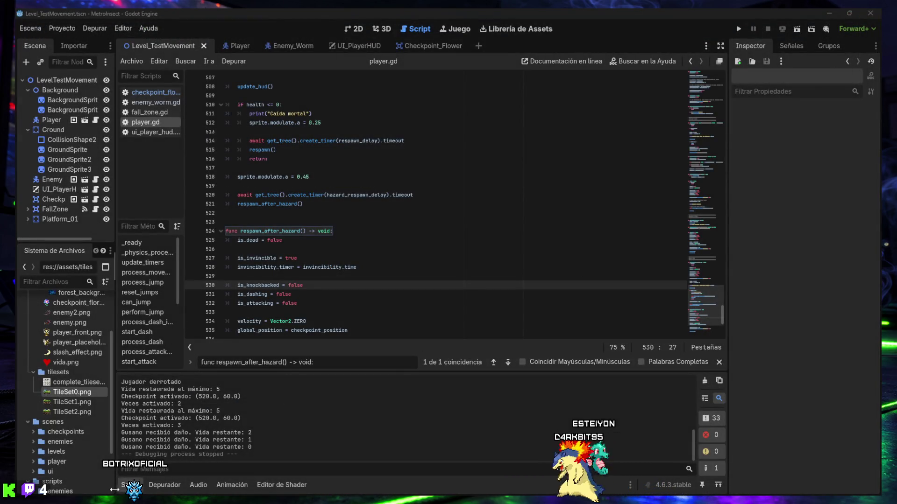
left_click(130, 485)
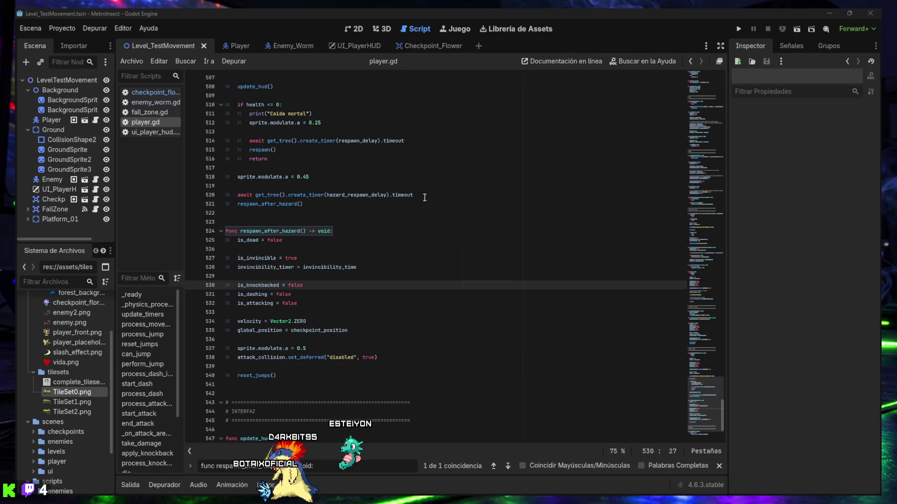
Collapse the Salida output panel so player.gd fills the whole editor height.
mouse_move(425, 499)
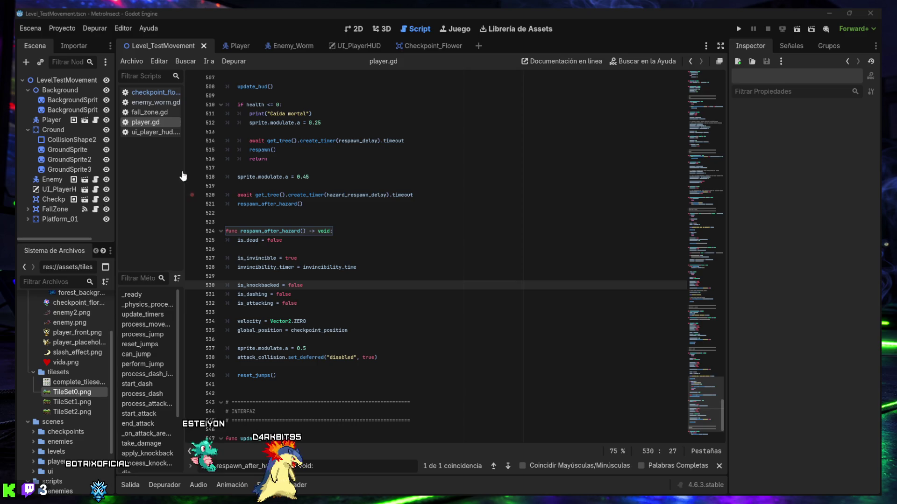
Switch to the 2D view, zoom out over Level_TestMovement, and drag the Scene dock wider.
left_click(356, 29)
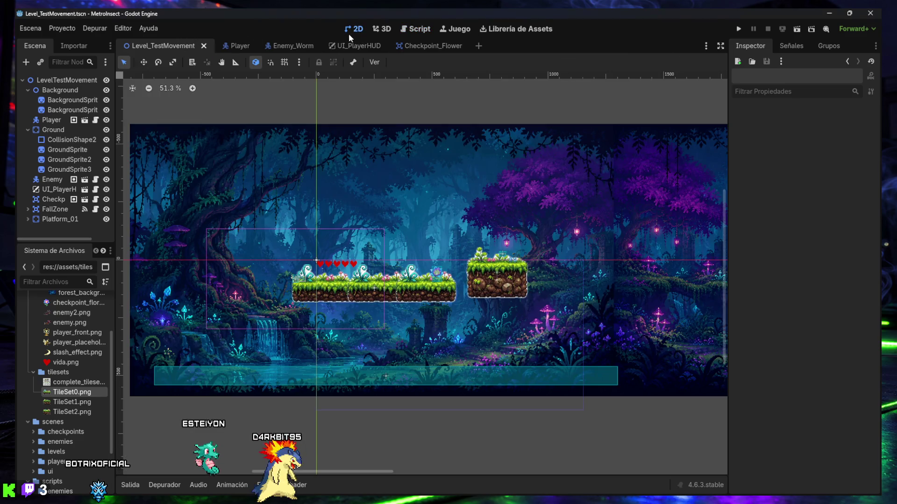
scroll(335, 251, "down", 8)
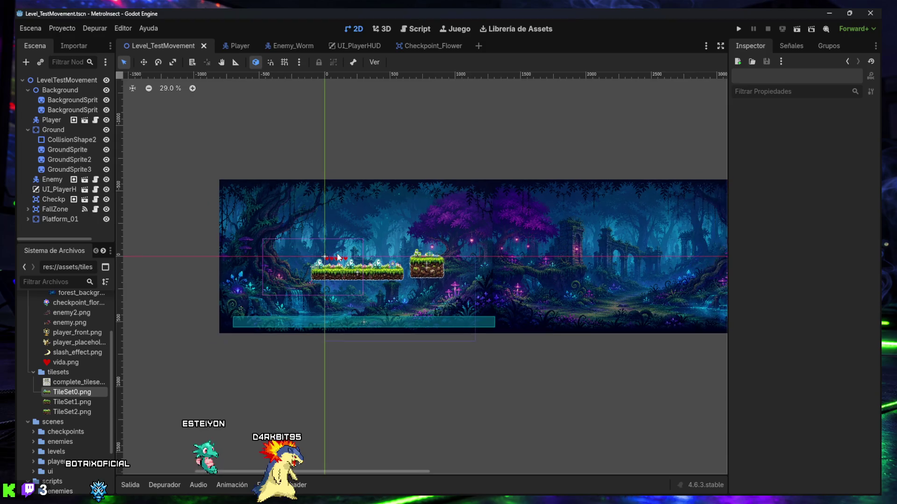
scroll(339, 256, "up", 12)
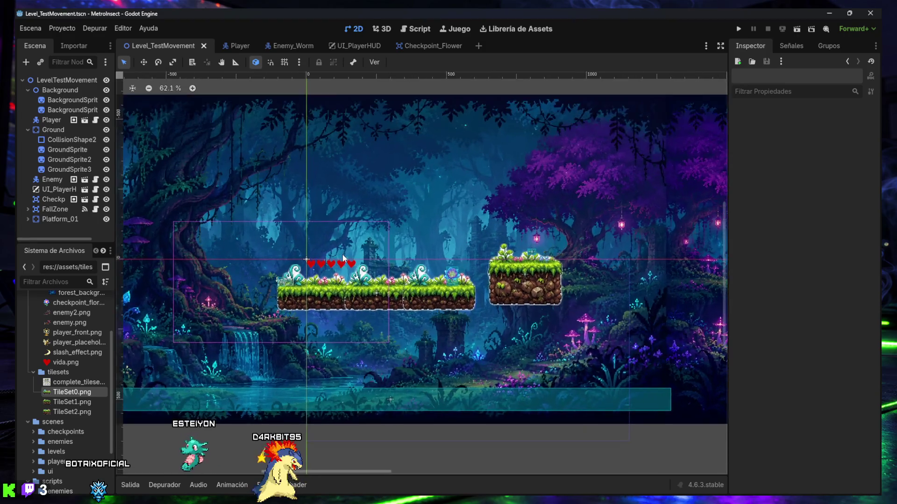
scroll(342, 255, "up", 8)
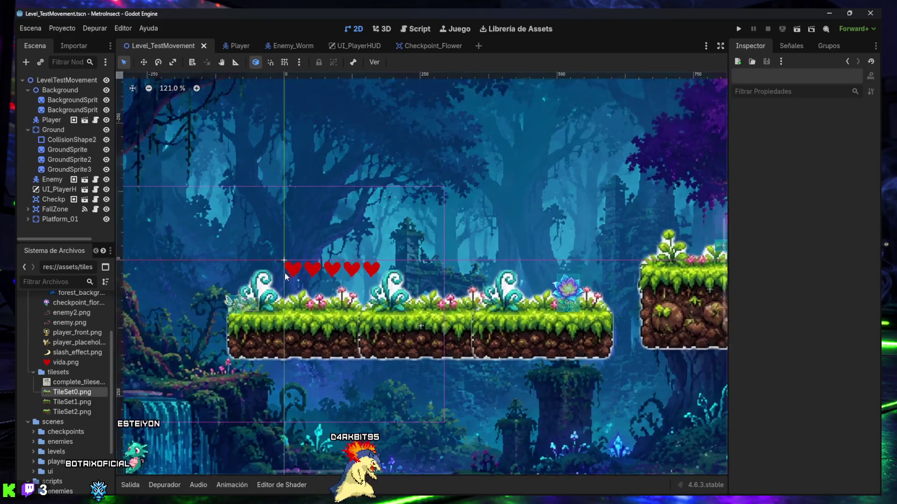
scroll(267, 292, "up", 17)
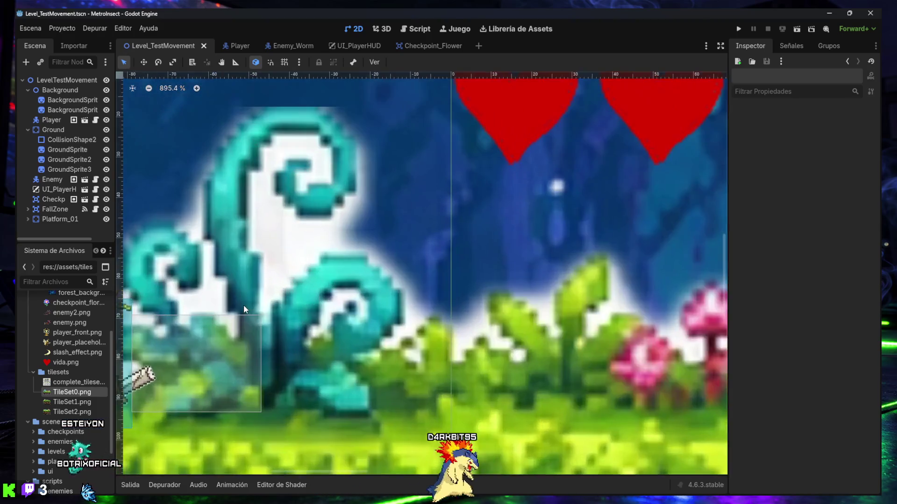
scroll(252, 299, "down", 12)
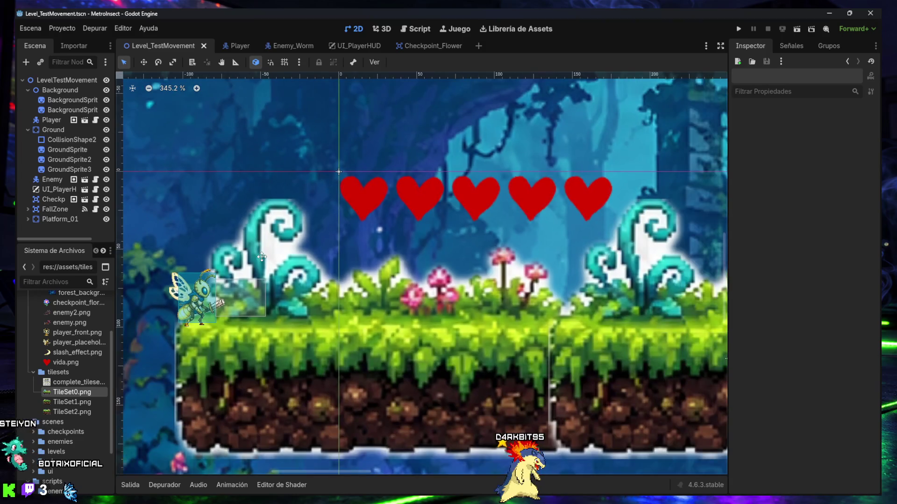
left_click_drag(261, 257, 311, 263)
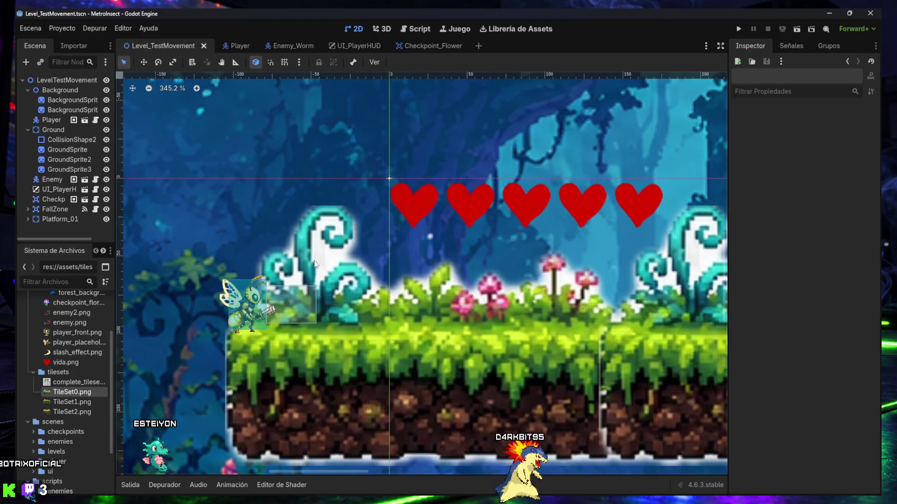
scroll(313, 261, "down", 4)
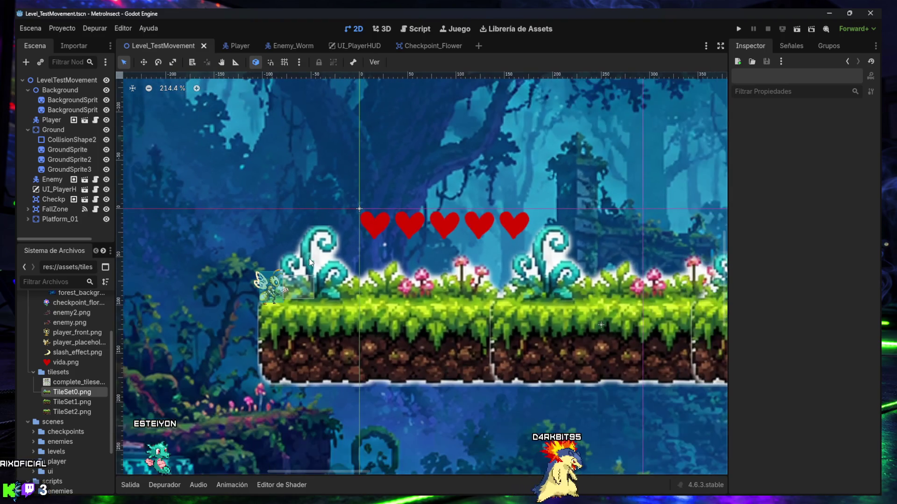
scroll(309, 262, "down", 2)
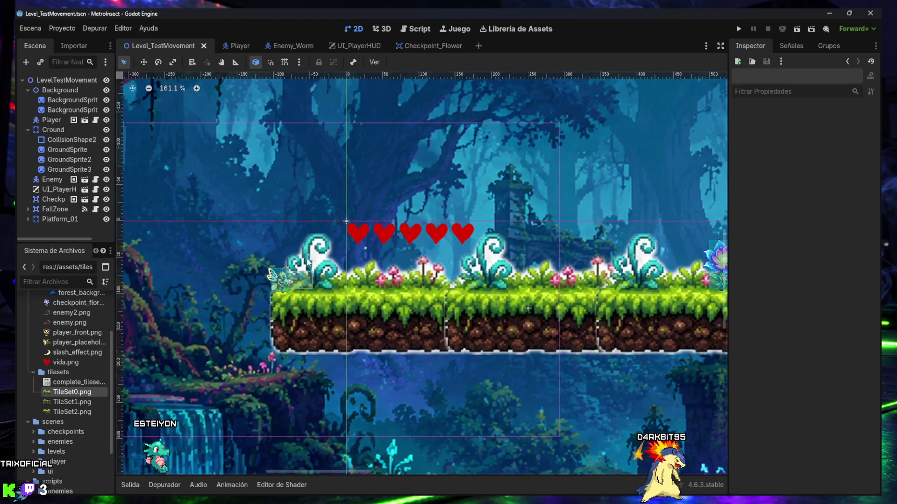
scroll(308, 262, "down", 3)
scroll(309, 263, "down", 6)
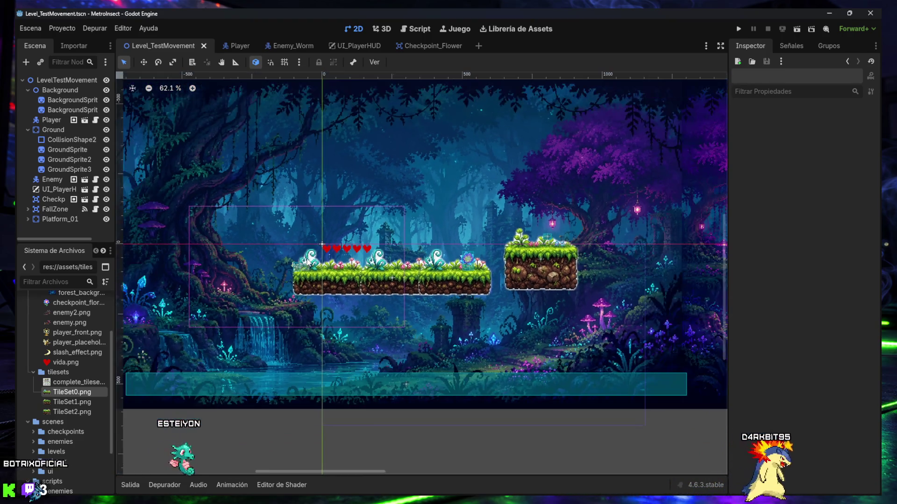
scroll(309, 262, "down", 1)
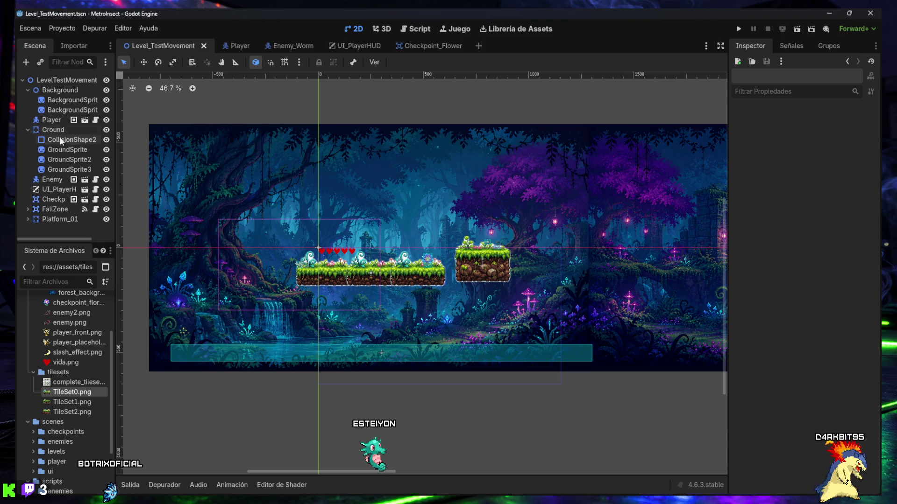
left_click_drag(119, 197, 152, 200)
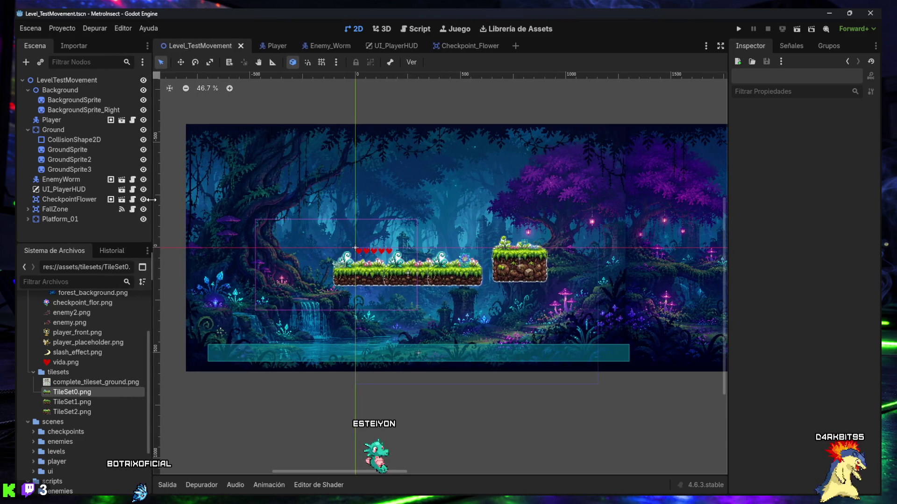
Cycle through the Player, Enemy_Worm, UI_PlayerHUD and Checkpoint_Flower scene tabs.
left_click(278, 47)
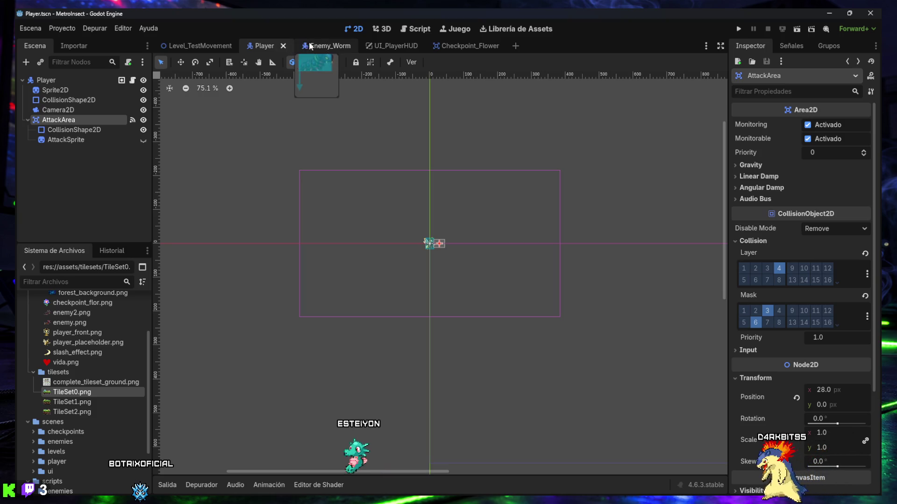
left_click(323, 46)
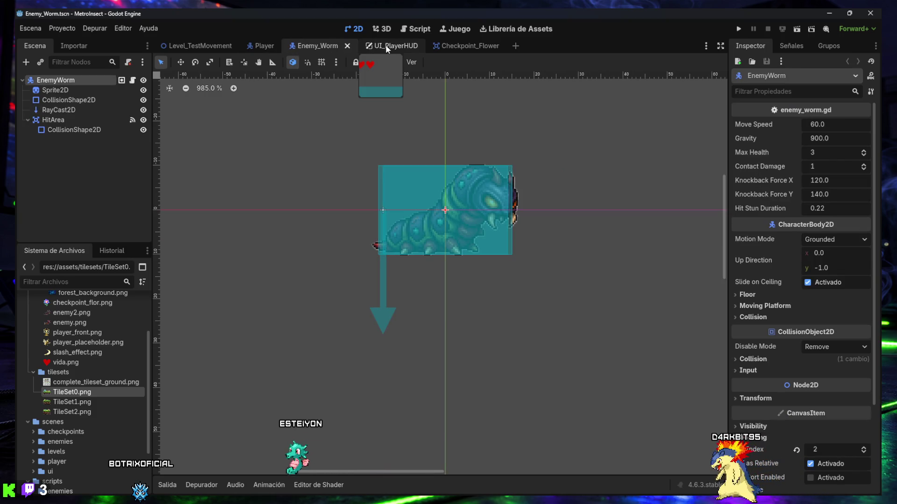
left_click(384, 46)
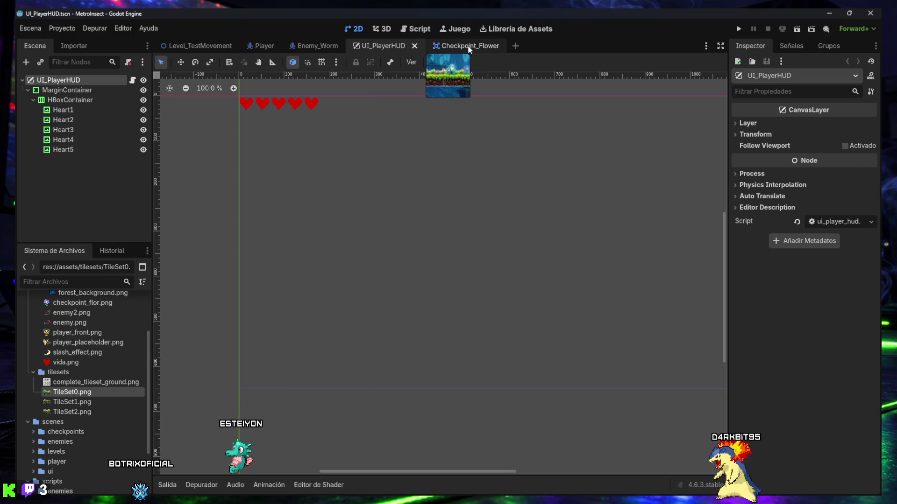
left_click(466, 45)
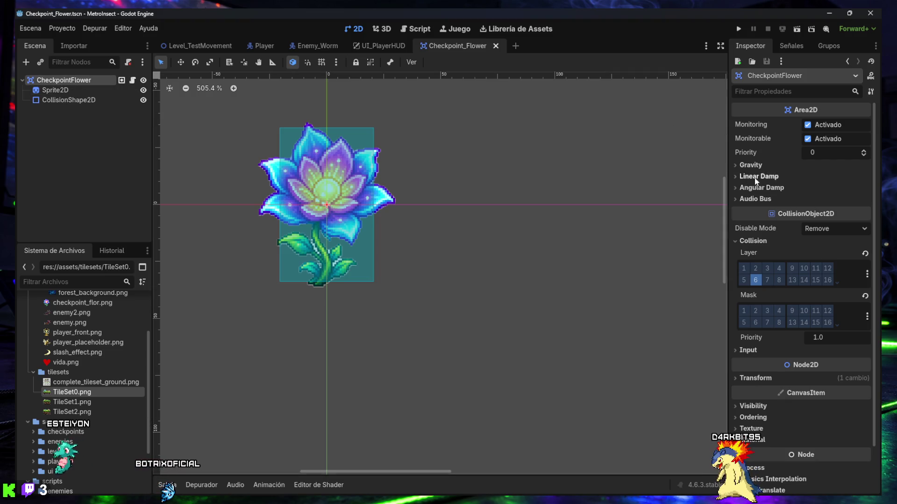
Try a 0.75 Transform scale on Checkpoint_Flower, undoing and redoing the change.
left_click(750, 166)
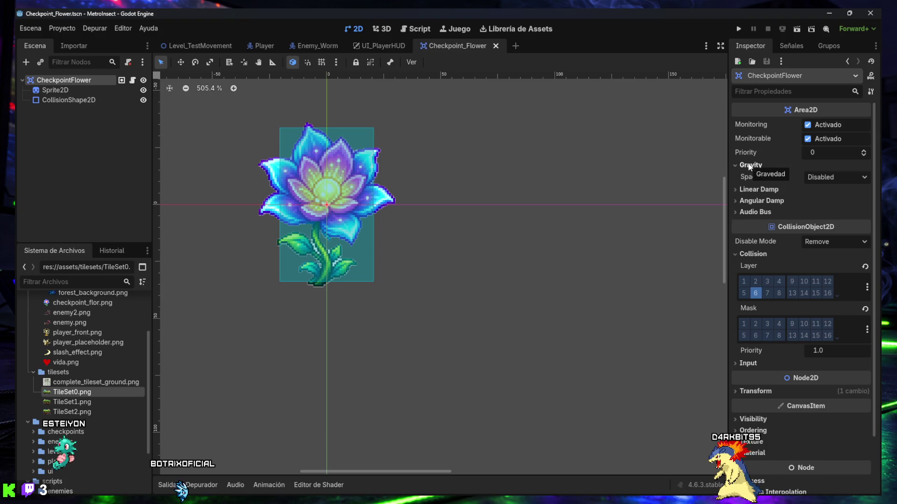
left_click(749, 166)
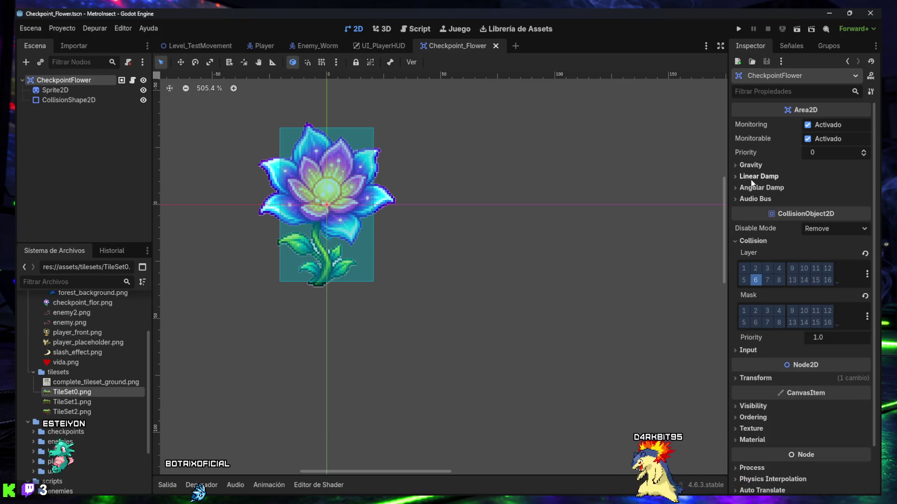
left_click(752, 241)
left_click(748, 281)
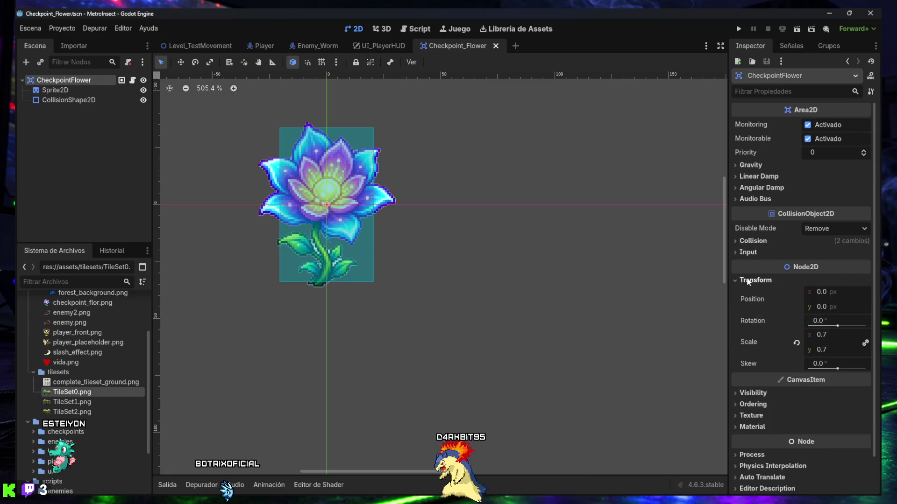
left_click(822, 335)
type("5")
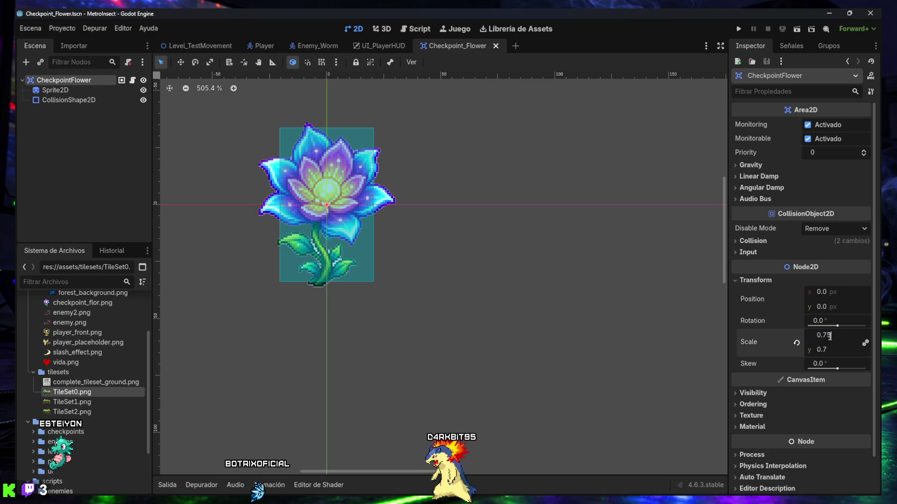
key("Return")
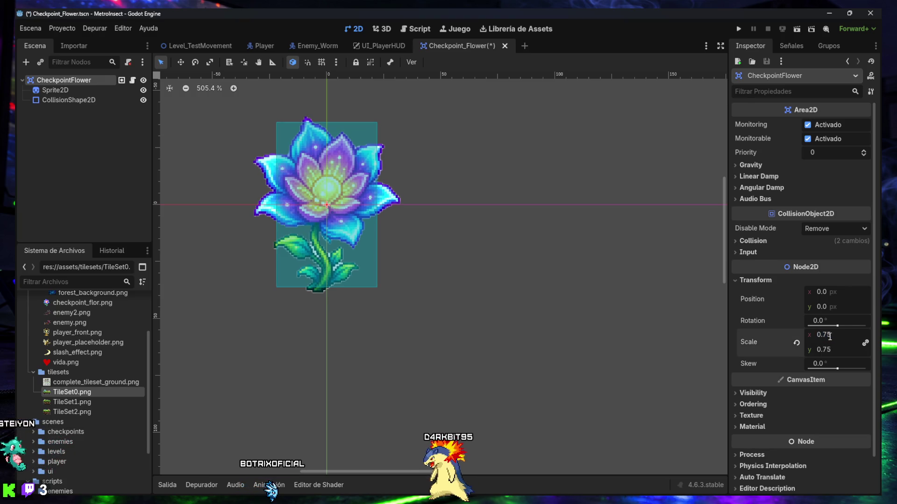
key("ctrl+z")
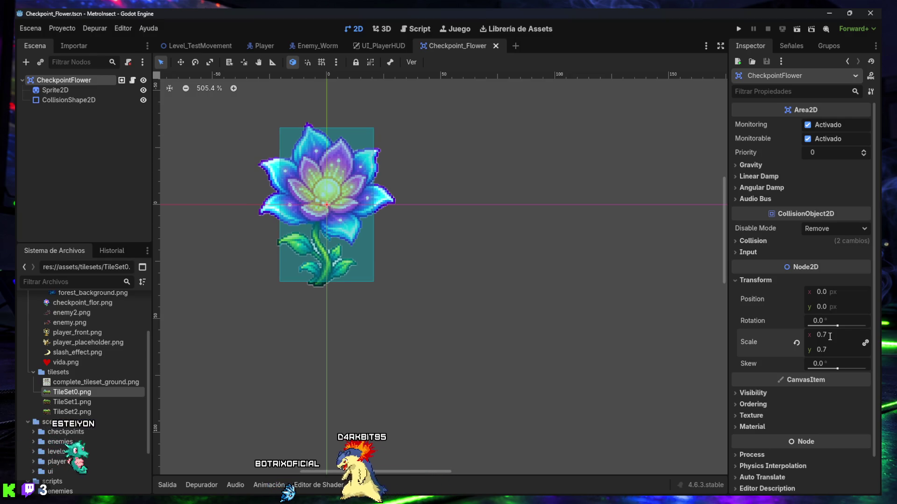
key("ctrl+shift+z")
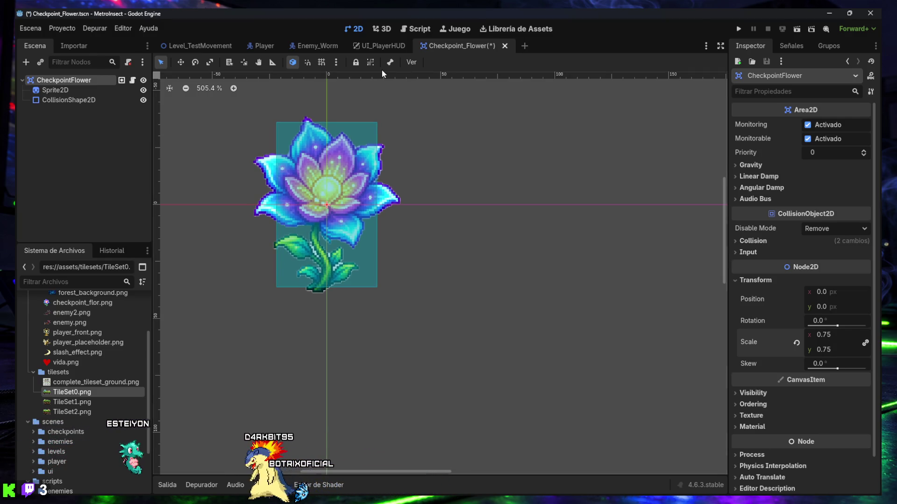
Select the checkpoint flower in Level_TestMovement and inspect its Transform properties.
left_click(227, 46)
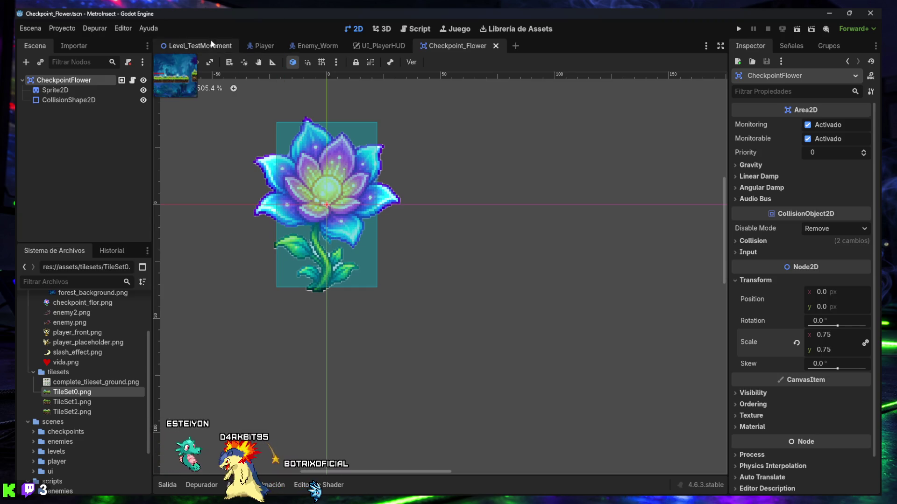
scroll(460, 274, "up", 10)
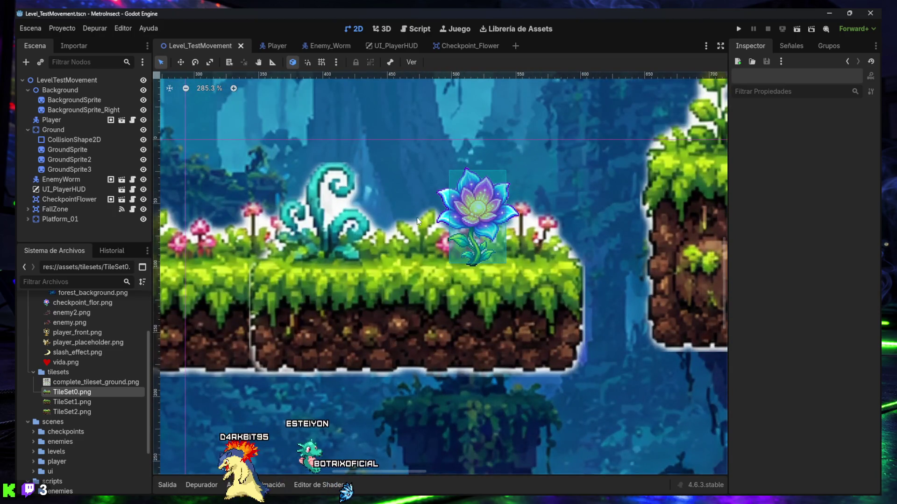
left_click(475, 217)
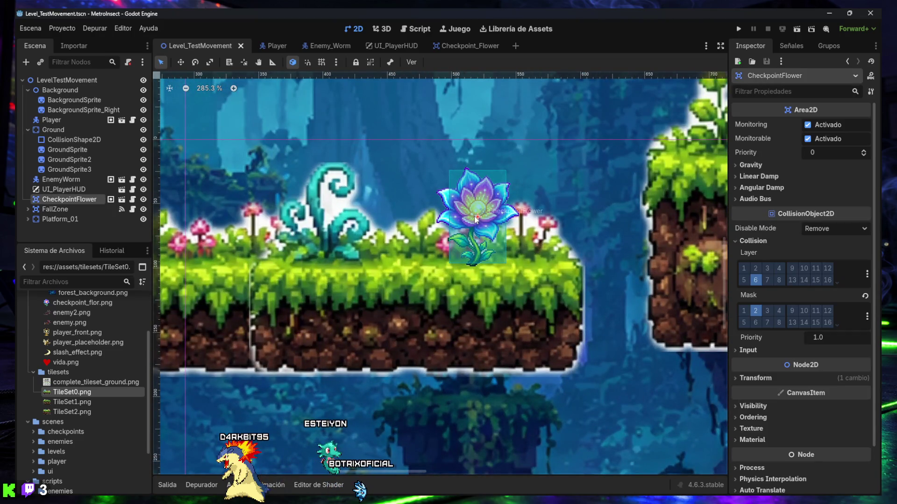
left_click(755, 244)
left_click(761, 280)
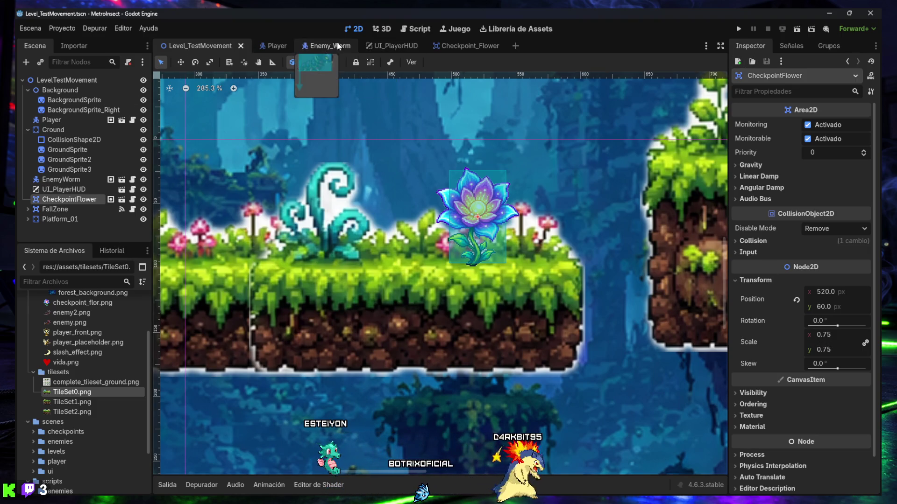
Set Checkpoint_Flower's scale to 0.8, save the scene, and view it in the level.
left_click(464, 48)
left_click(832, 333)
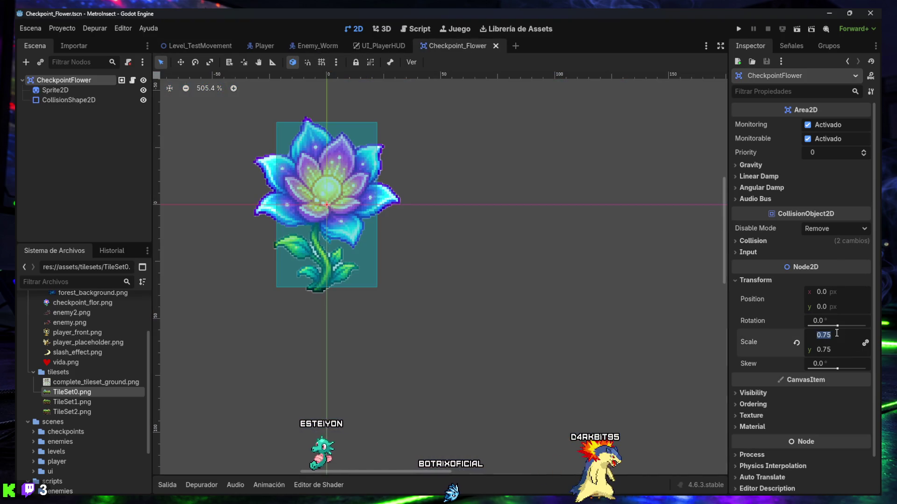
type("0.80")
key("Return")
key("ctrl+s")
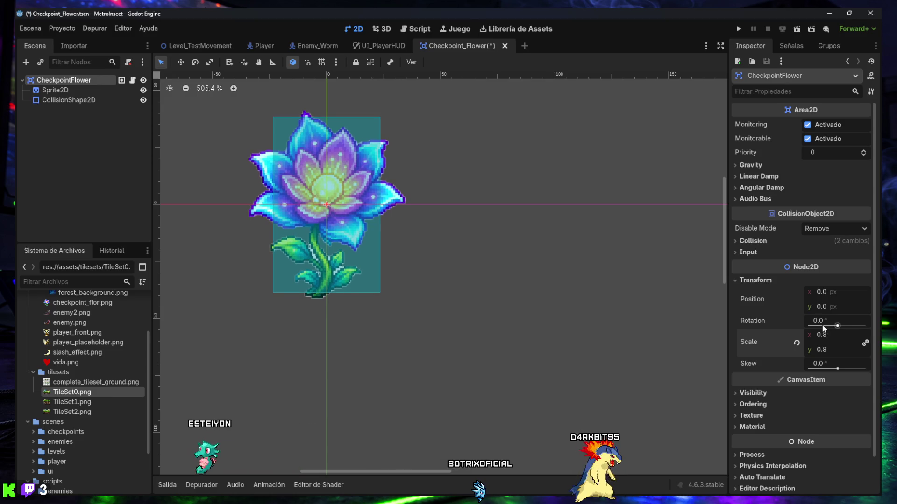
left_click(205, 47)
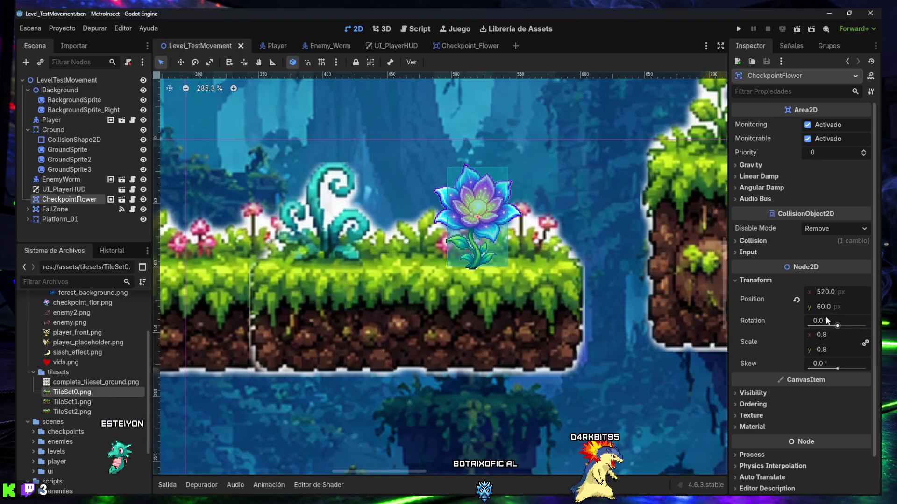
scroll(453, 306, "down", 7)
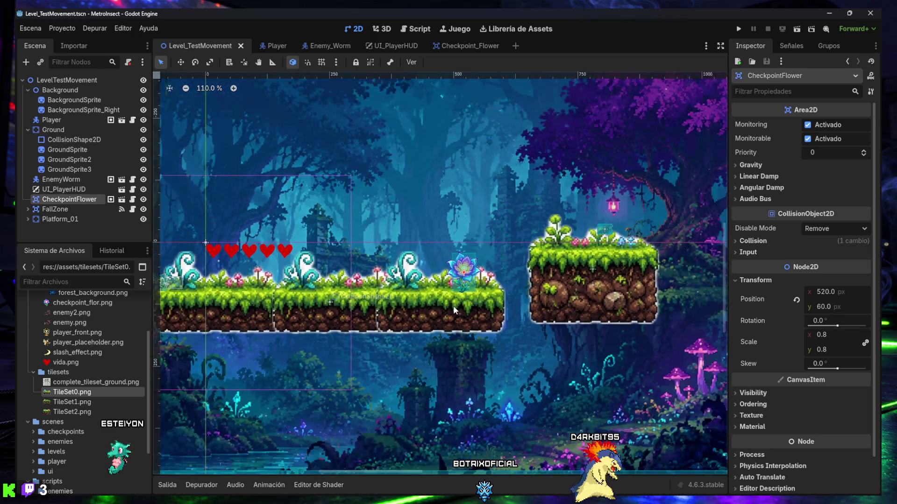
scroll(425, 304, "down", 1)
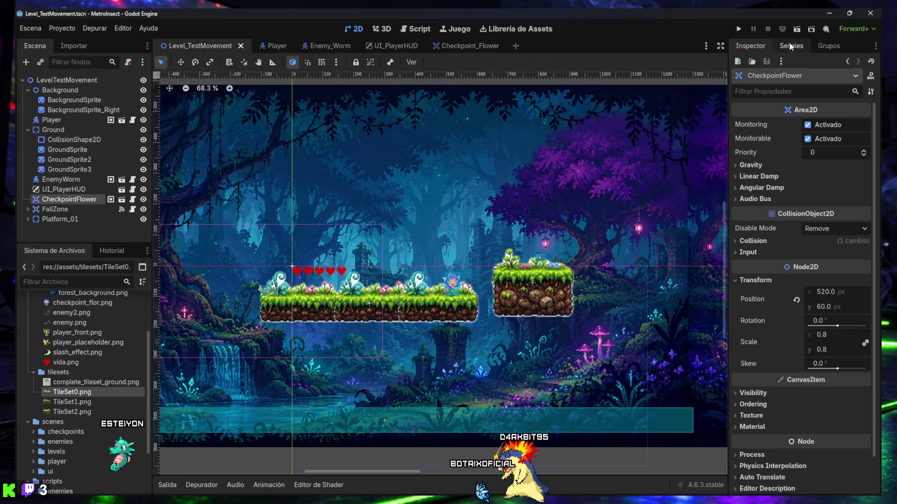
Run the game and walk the bee right across platforms and pits past the level's end.
left_click(794, 28)
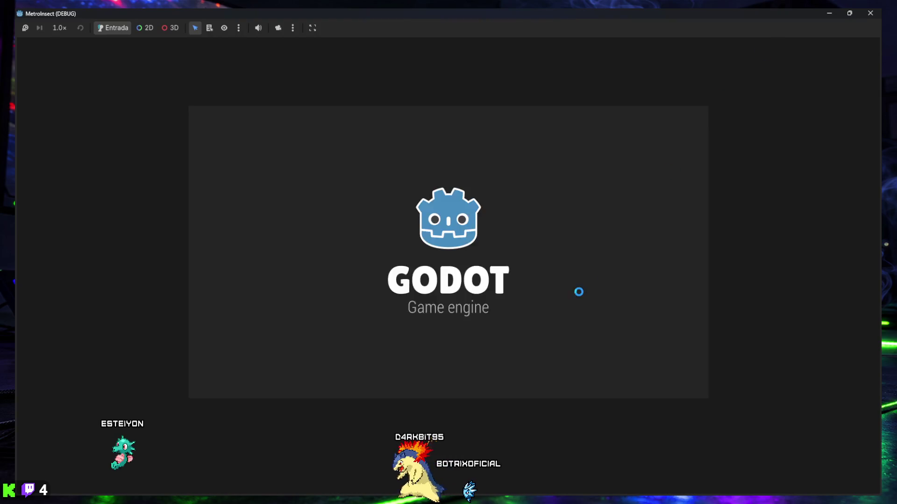
key("Right")
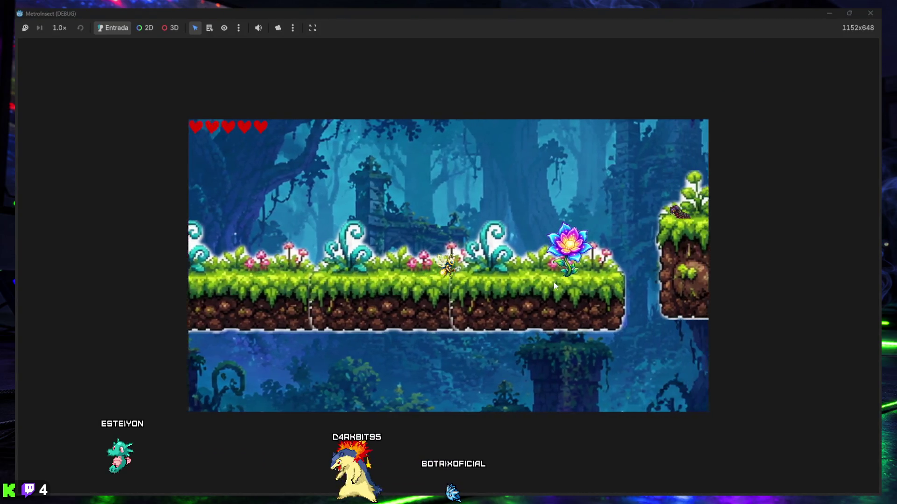
key("Right")
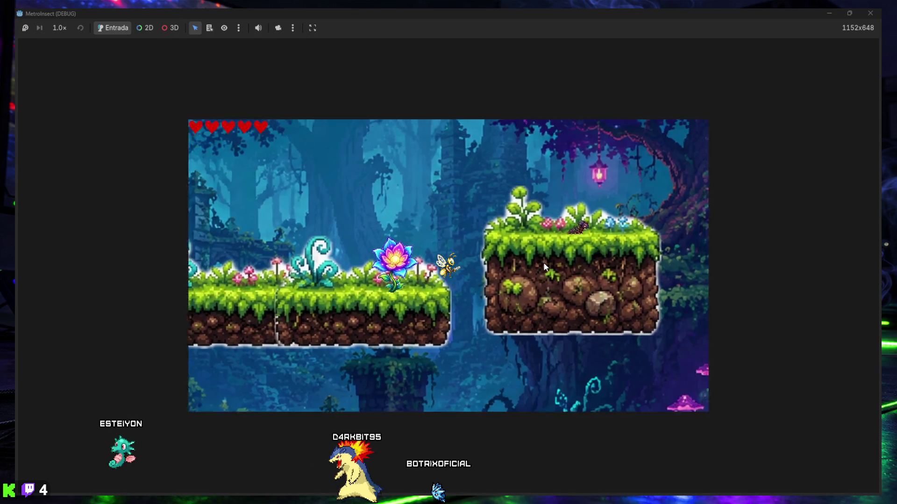
key("space")
key("Right")
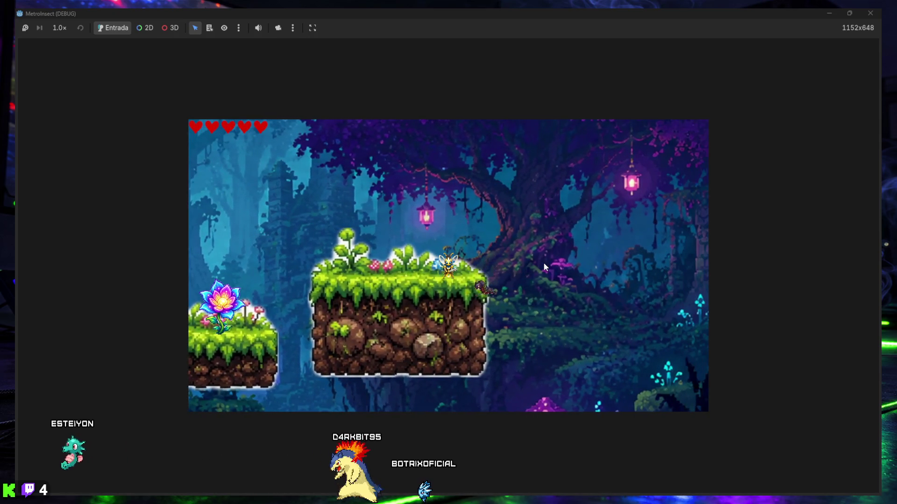
key("Right")
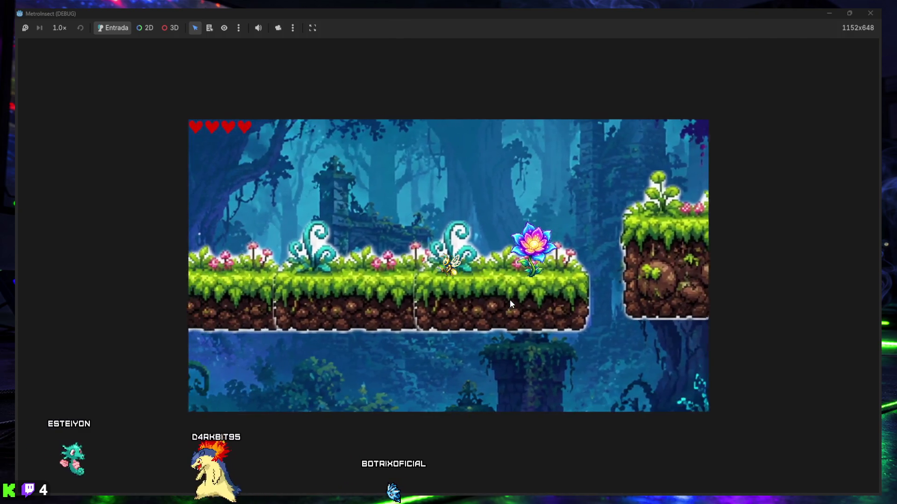
key("Right")
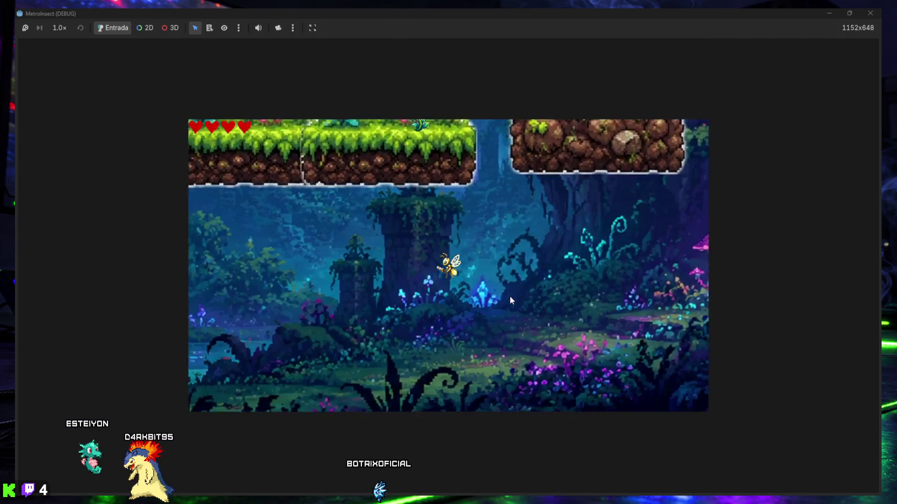
key("Right")
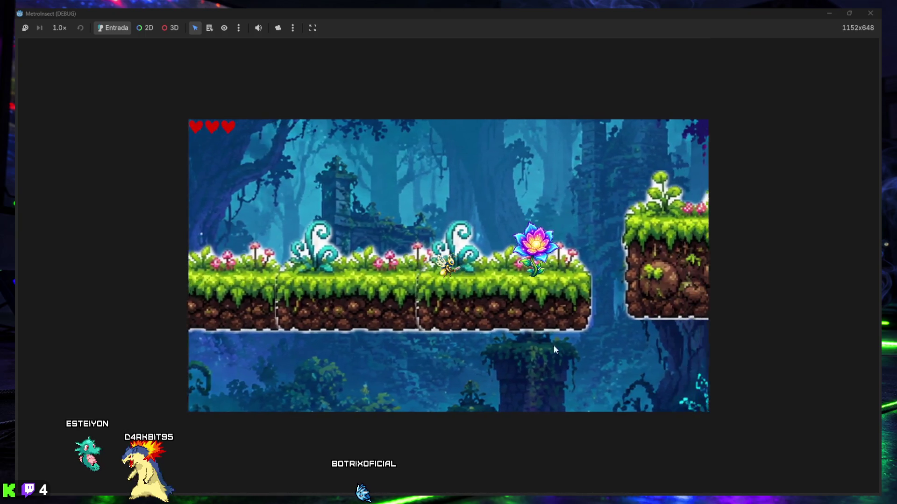
key("Right")
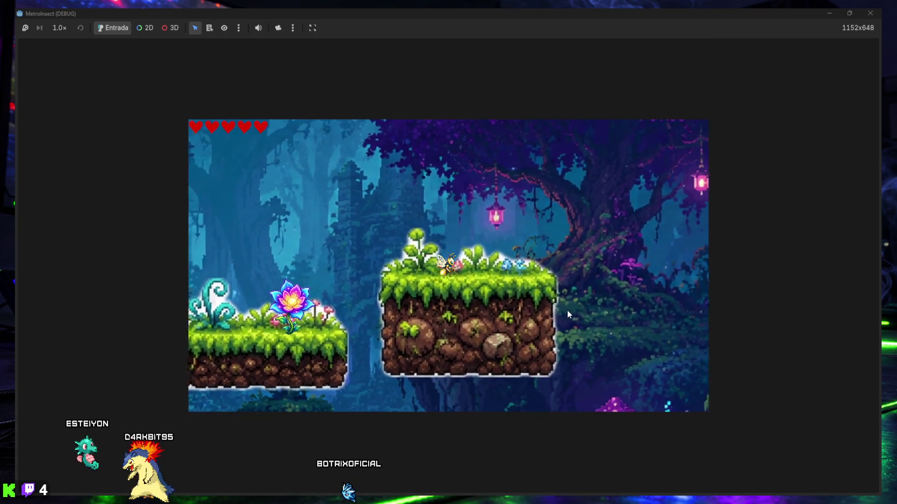
key("Right")
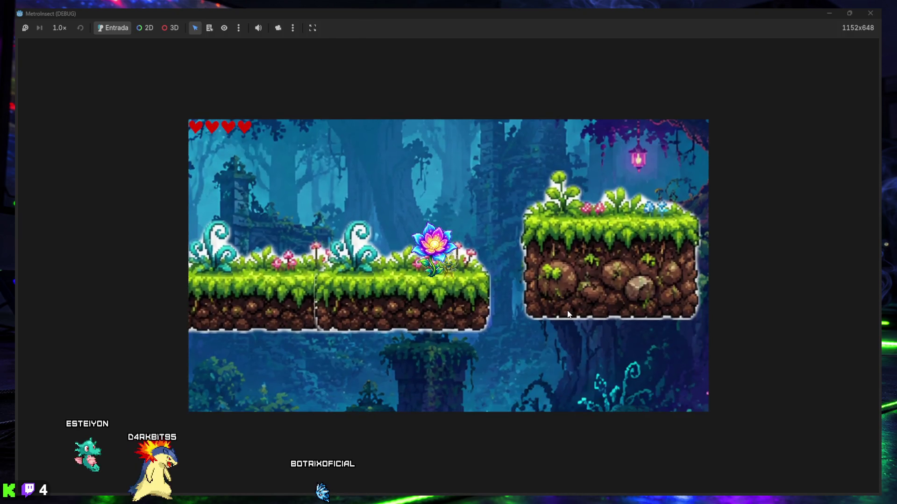
key("Right")
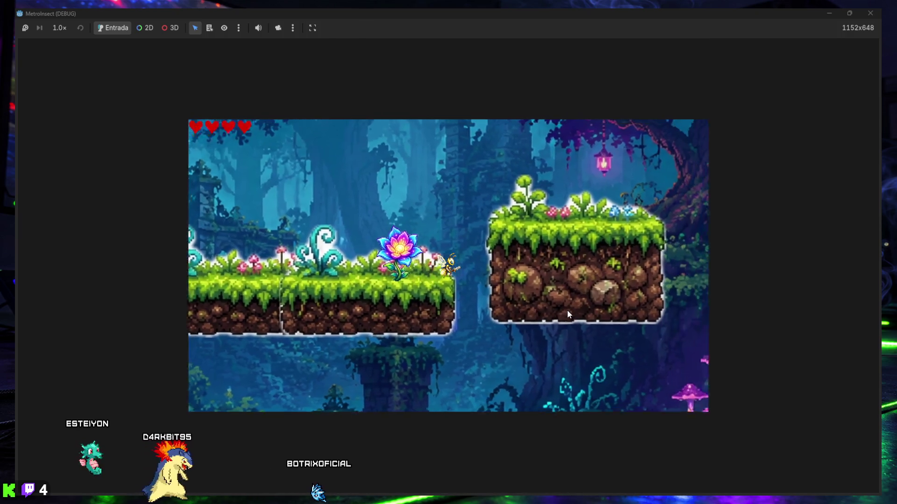
key("Right")
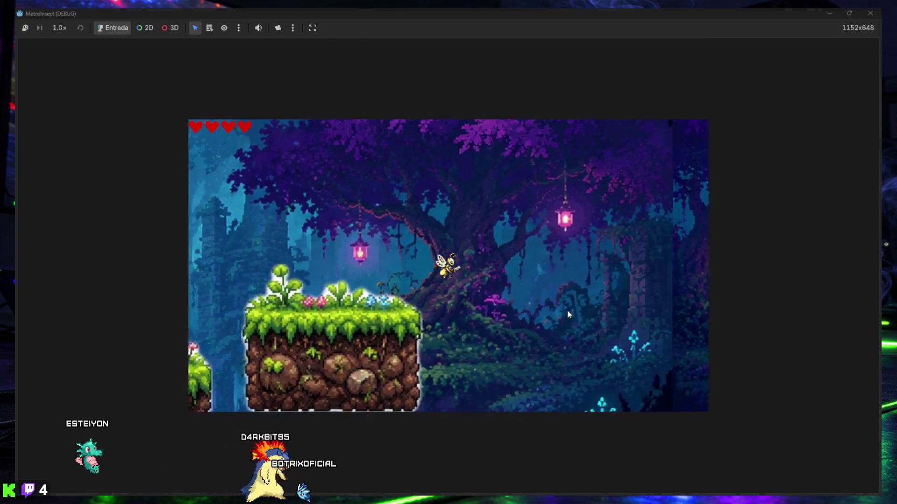
key("Right")
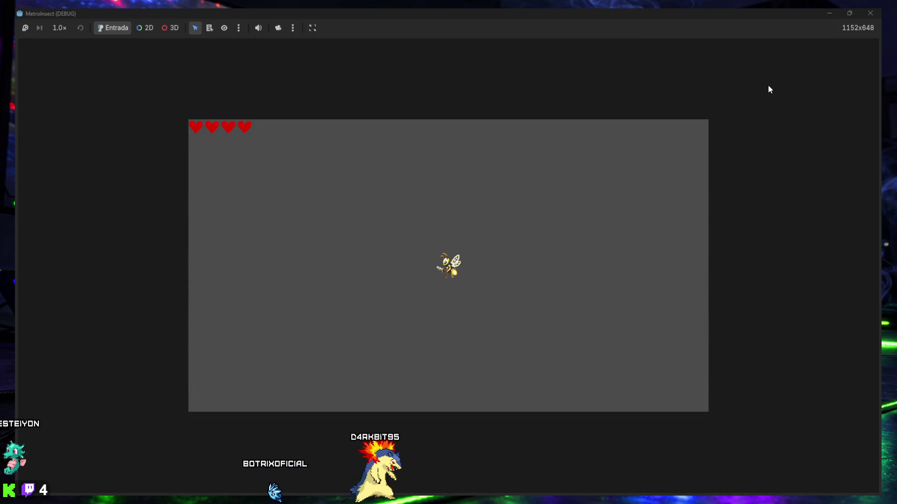
Test left and right attack slashes with X, then close the game window.
key("Left")
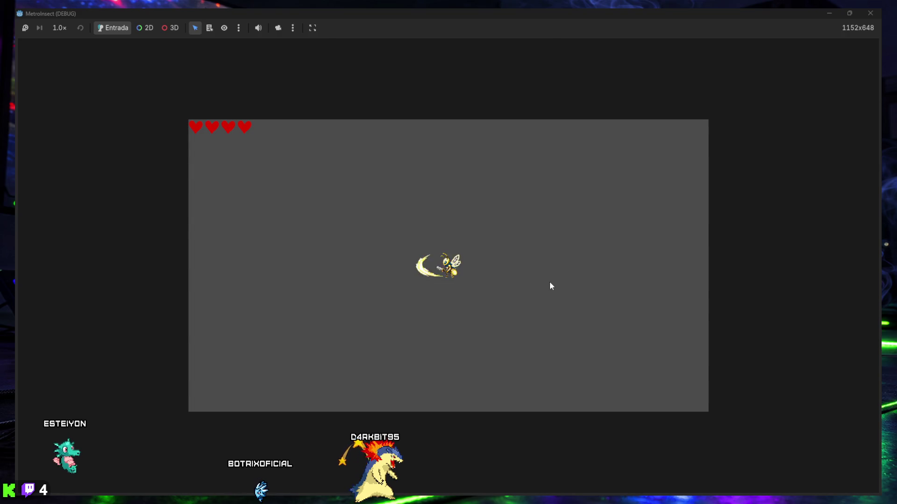
key("Right")
key("x")
key("x")
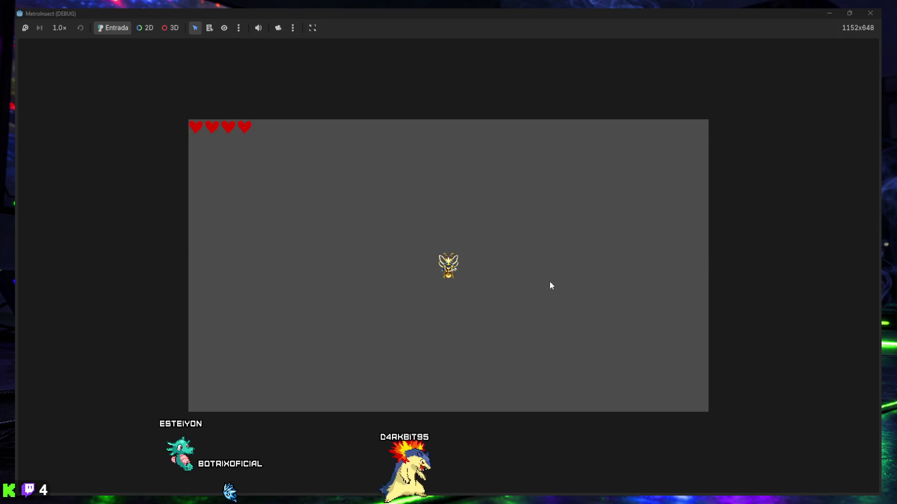
key("Left")
key("x")
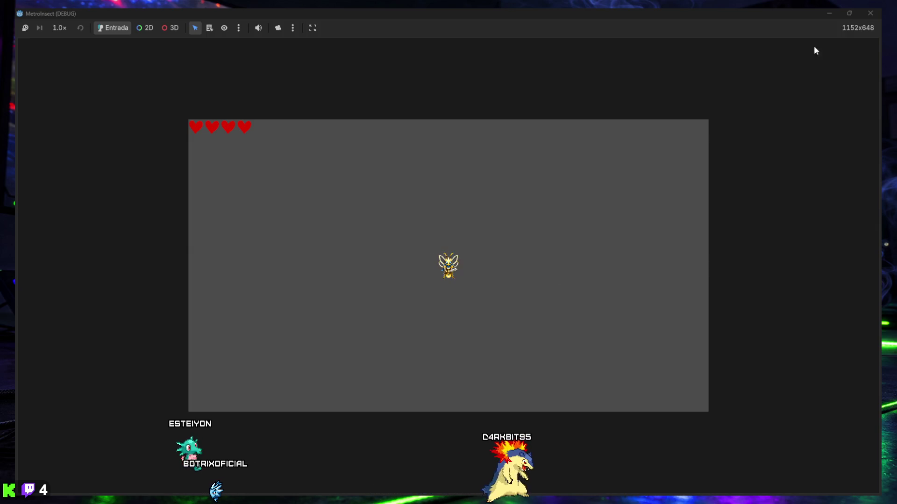
left_click(862, 14)
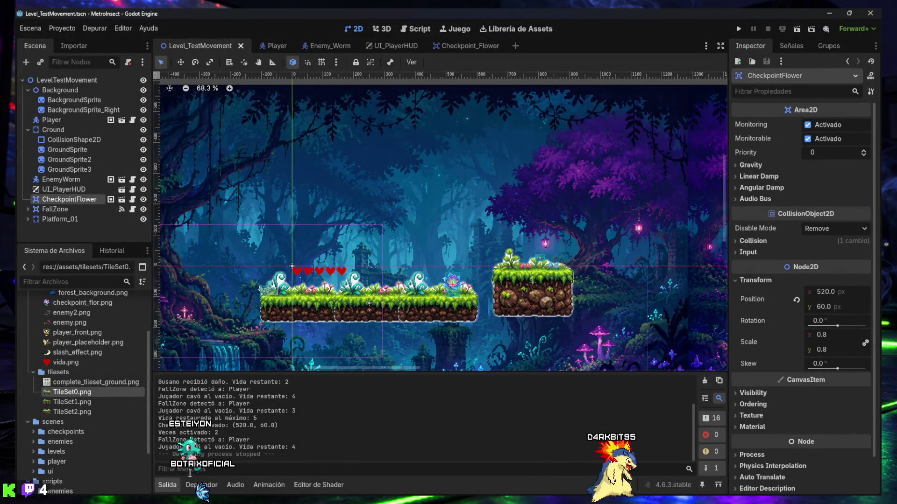
Collapse the Salida panel, zoom the 2D view, and resize the Inspector and Scene docks.
left_click(167, 485)
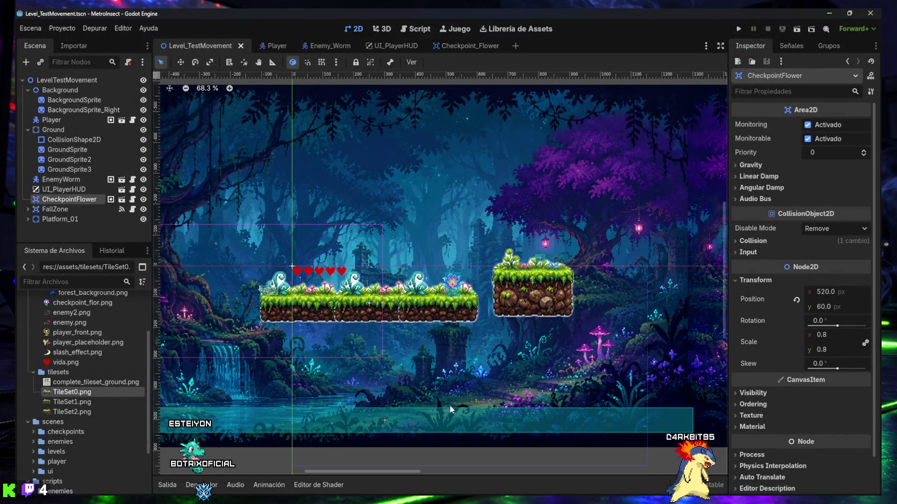
scroll(353, 282, "down", 5)
scroll(353, 282, "up", 5)
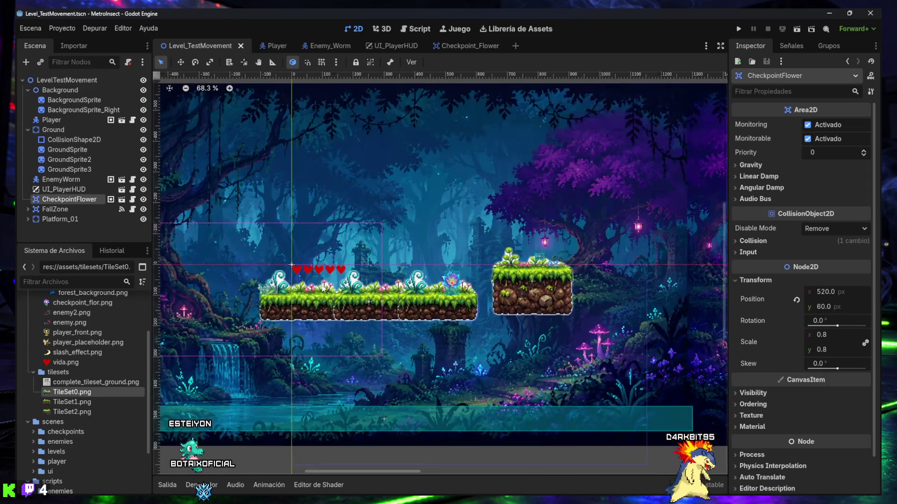
scroll(324, 286, "up", 2)
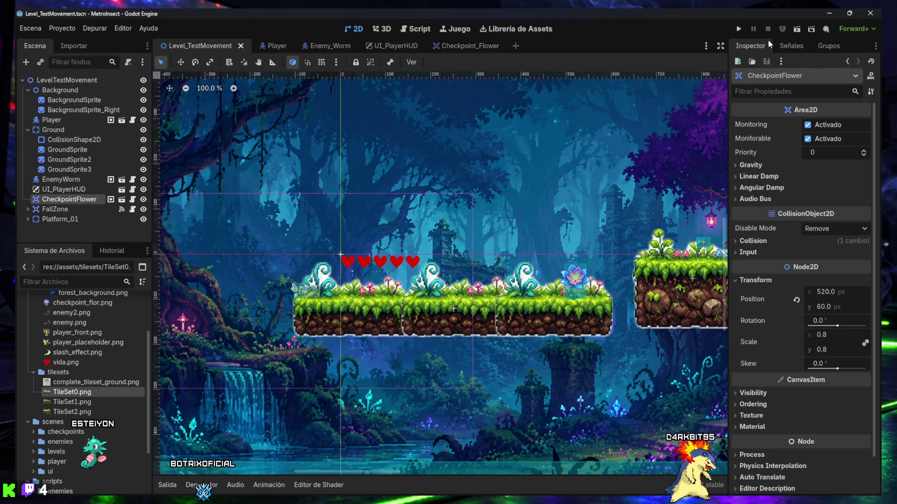
mouse_move(730, 154)
left_mouse_down()
mouse_move(787, 156)
mouse_move(362, 169)
mouse_move(800, 177)
mouse_move(729, 178)
left_mouse_up()
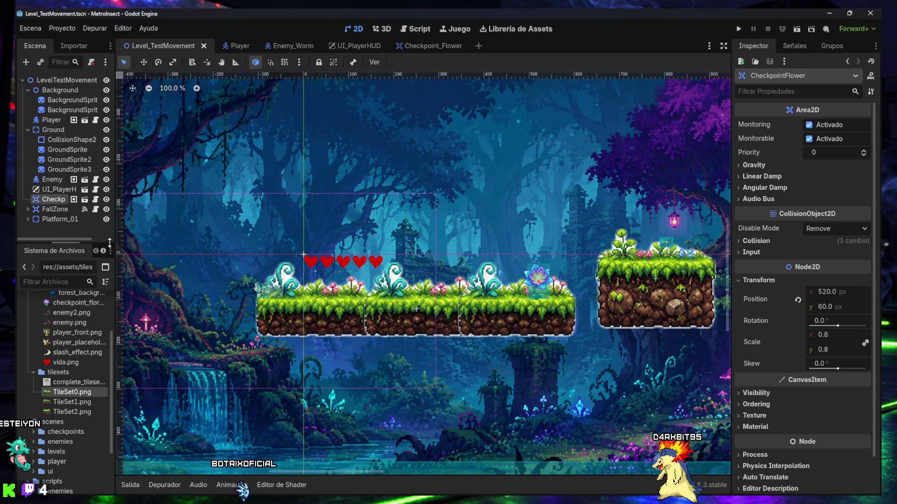
left_click_drag(115, 253, 149, 250)
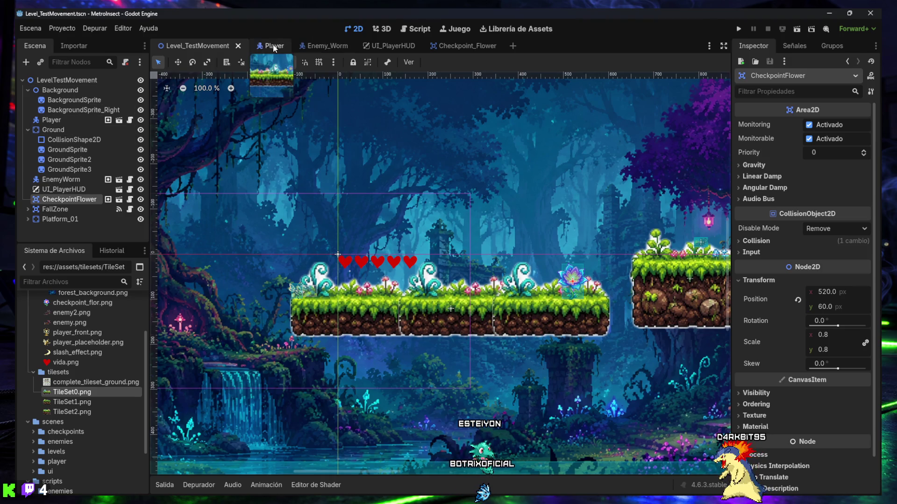
Tick Position Smoothing on the Player's Camera2D, leaving the speed at 5.0 px/s.
left_click(270, 46)
scroll(424, 233, "up", 13)
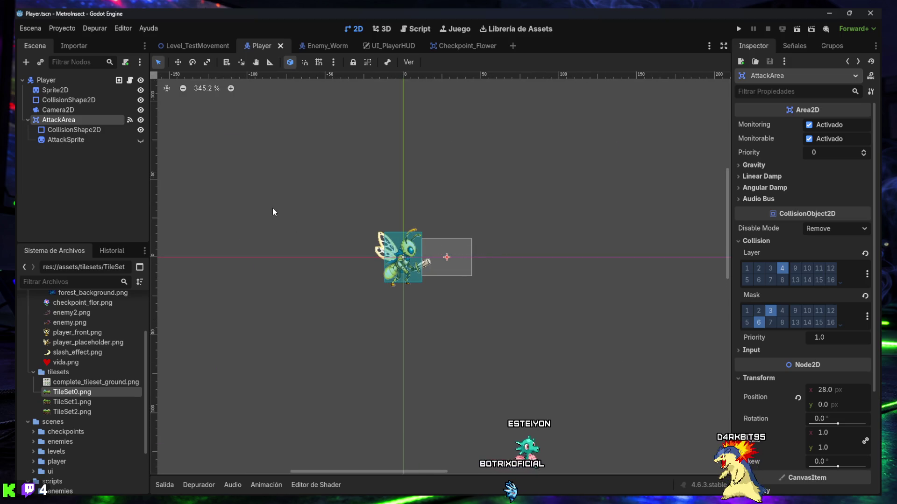
left_click(57, 110)
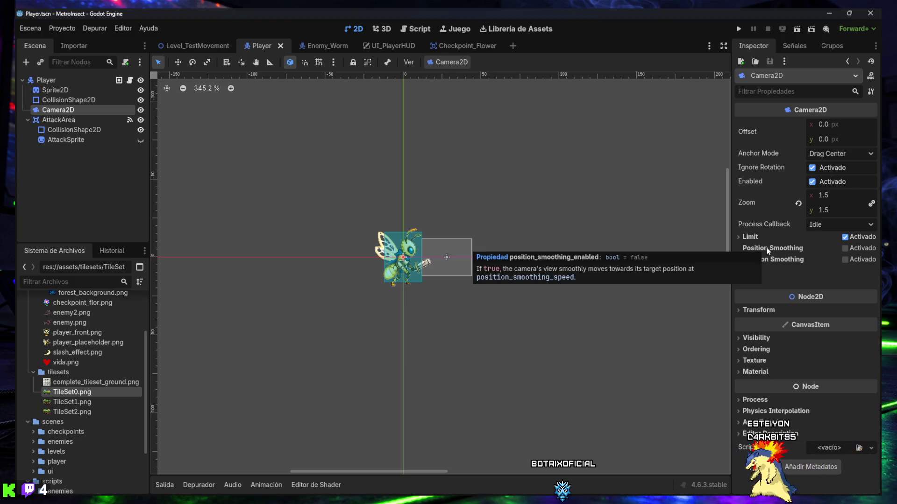
left_click(845, 249)
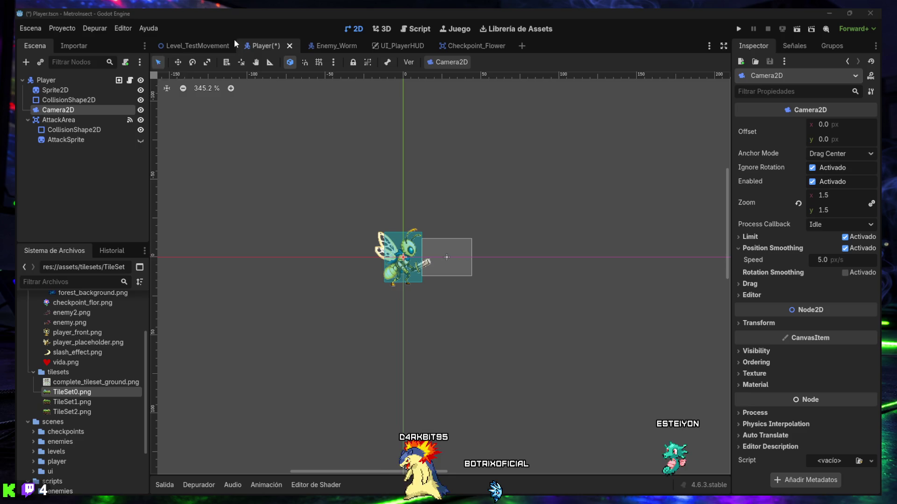
left_click(197, 47)
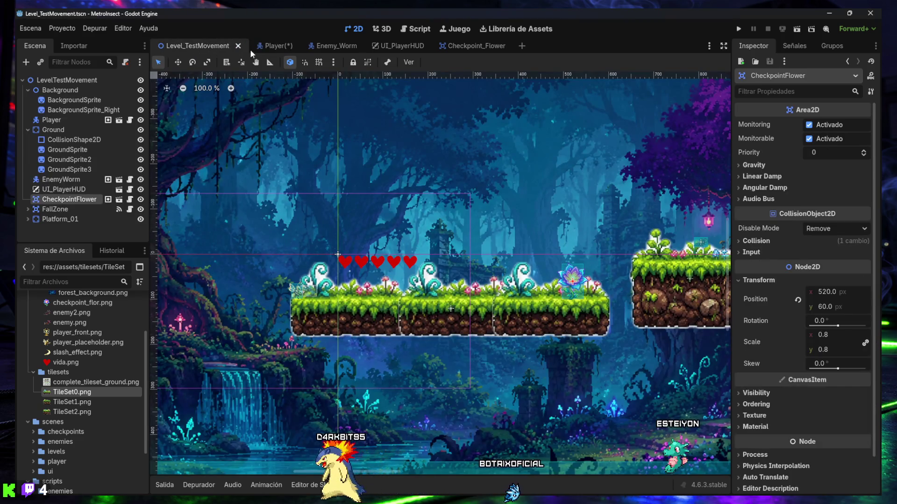
Save the Player scene and run Level_TestMovement to test the smoothed camera.
left_click(278, 45)
key("ctrl+s")
left_click(194, 48)
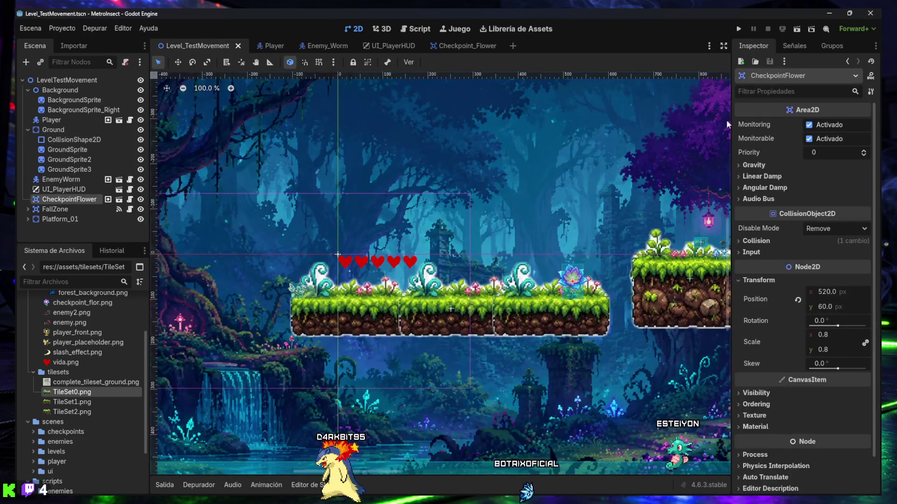
left_click(797, 30)
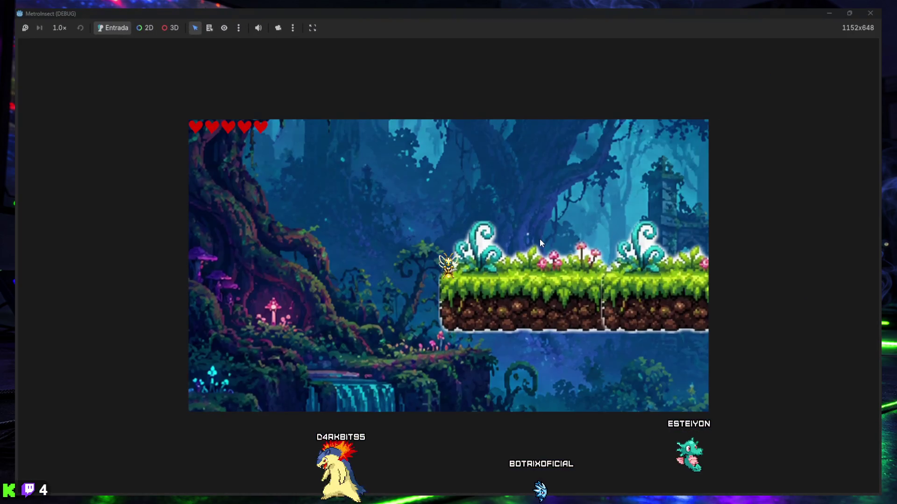
Walk and jump the insect across the platforms back to the flower checkpoint, then stop the game.
key("Left")
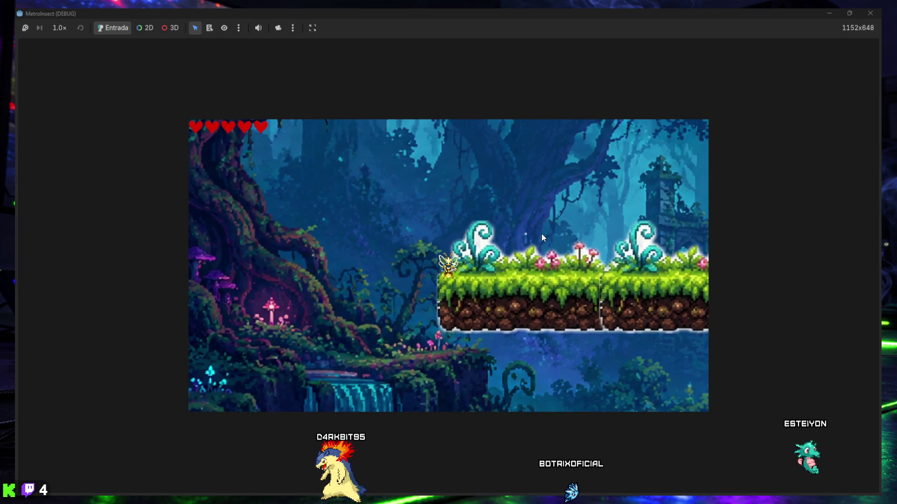
key("Right")
key("Right")
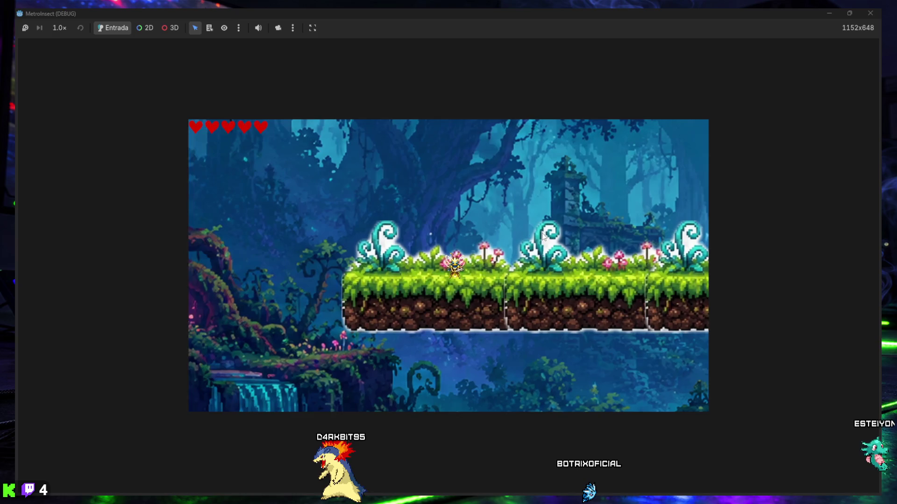
key("Right")
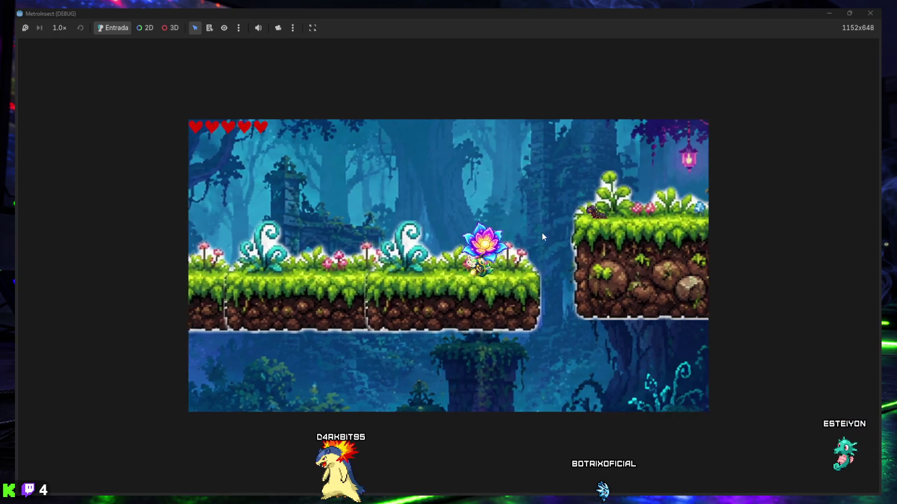
key("Left")
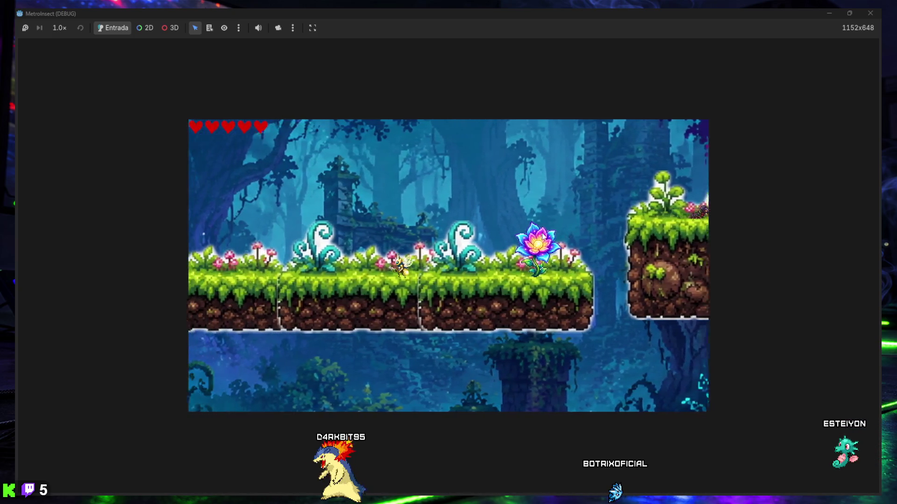
key("Right")
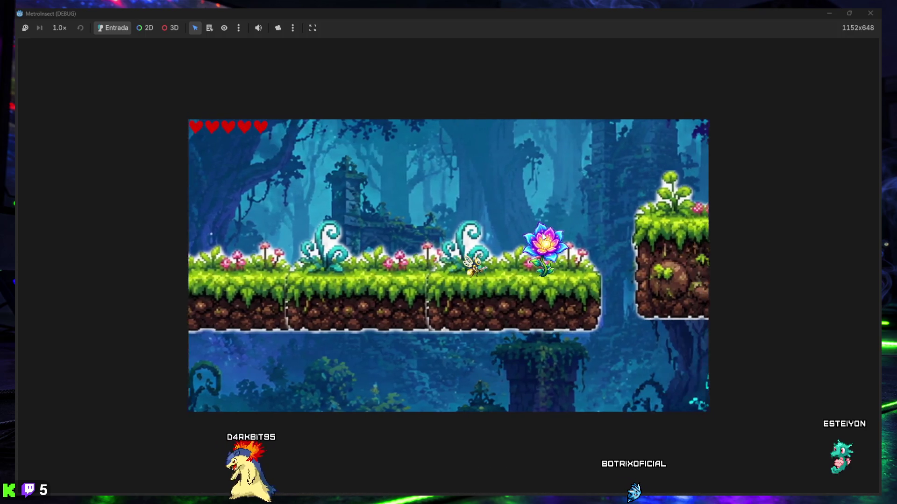
key("Right")
key("space")
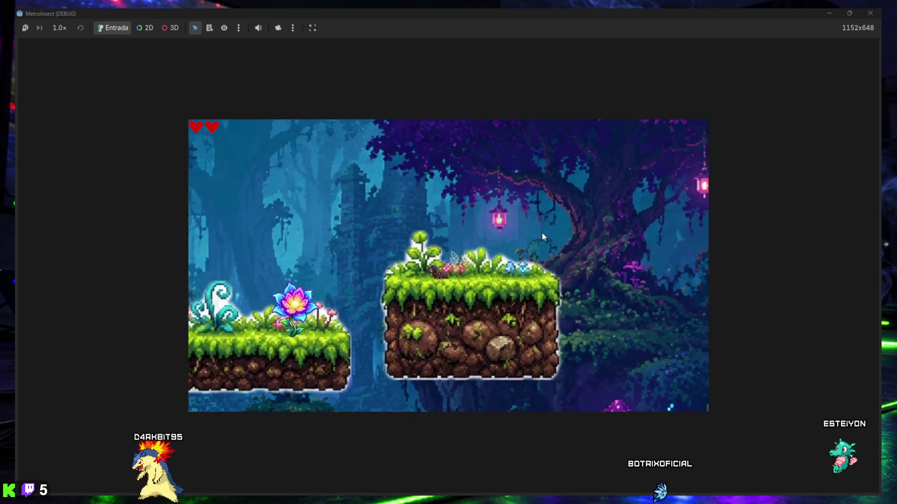
key("Left")
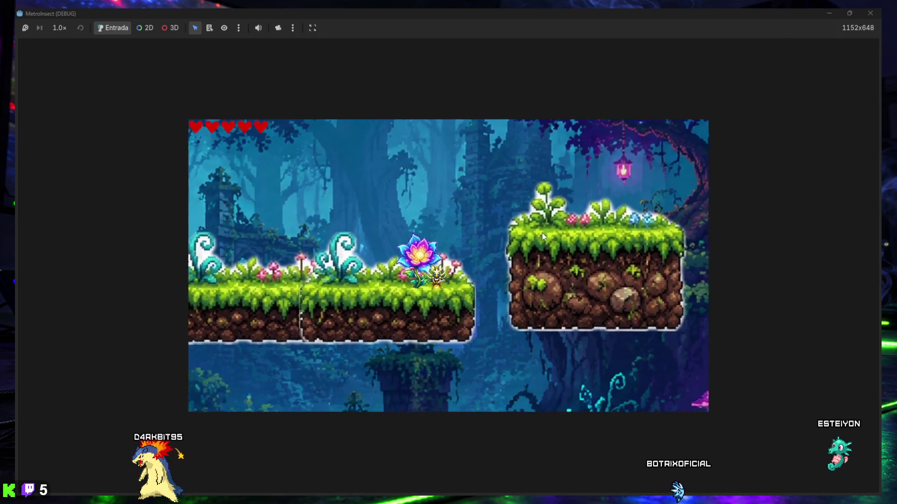
key("Left")
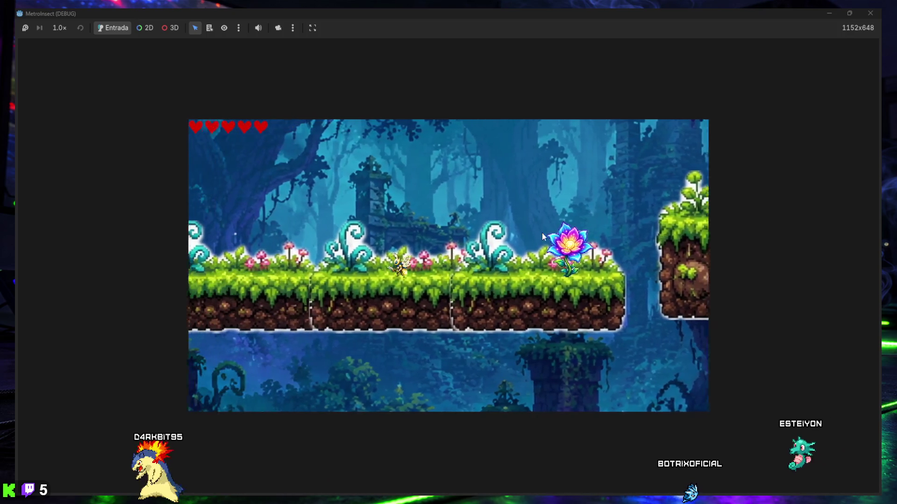
key("Left")
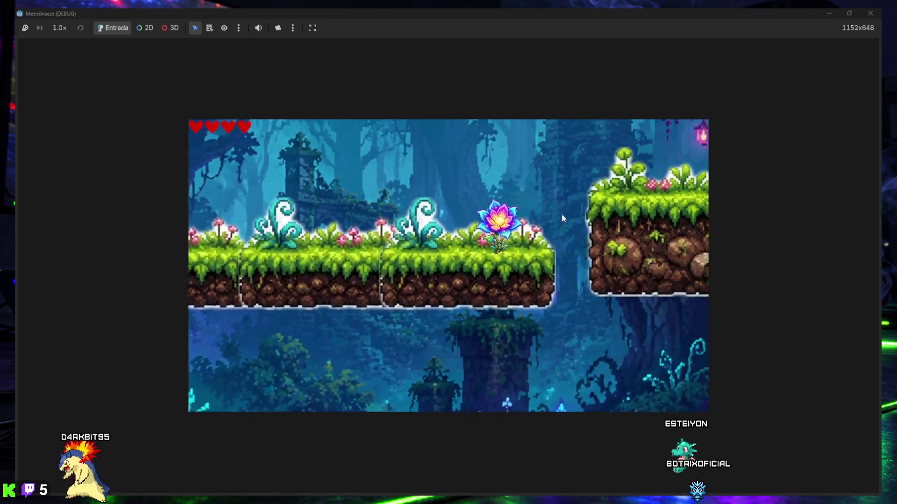
left_click(870, 13)
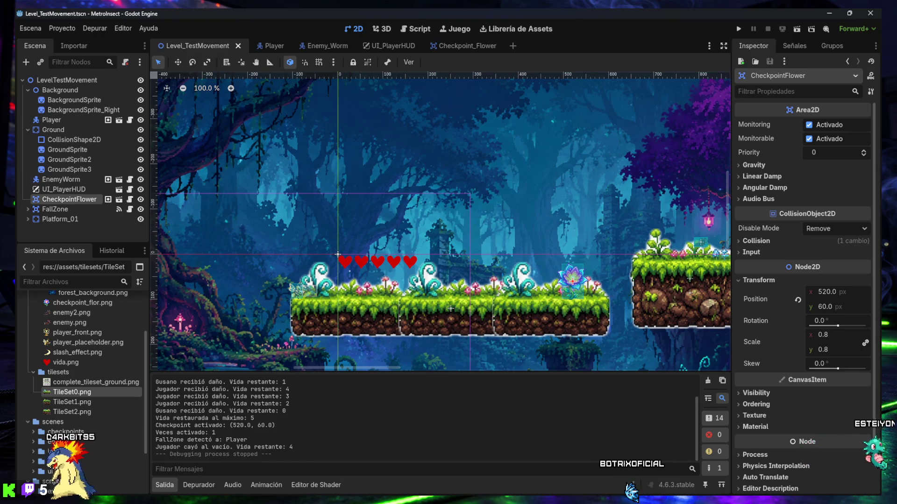
Bring up the Player scene, showing its Camera2D at zoom 1.5 with 5.0 px/s smoothing.
left_click(274, 46)
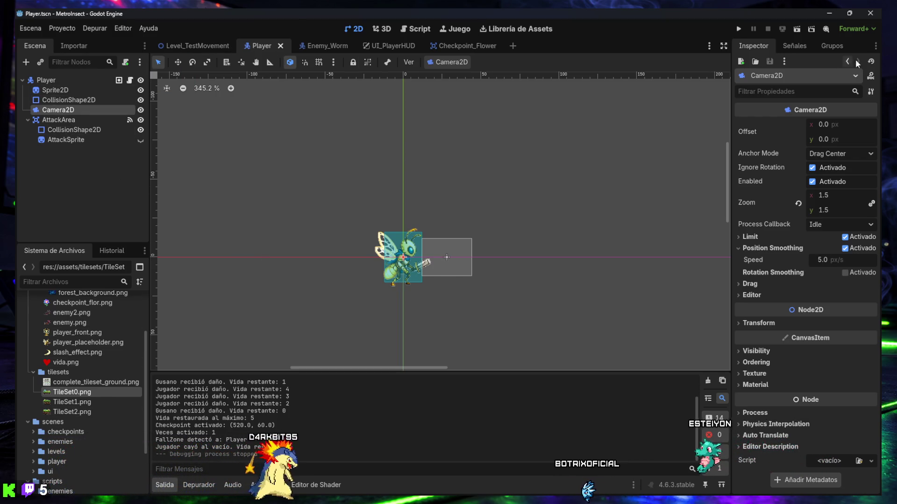
Show player.gd in the Script workspace with the Output collapsed and a wider code area.
key("ctrl+F3")
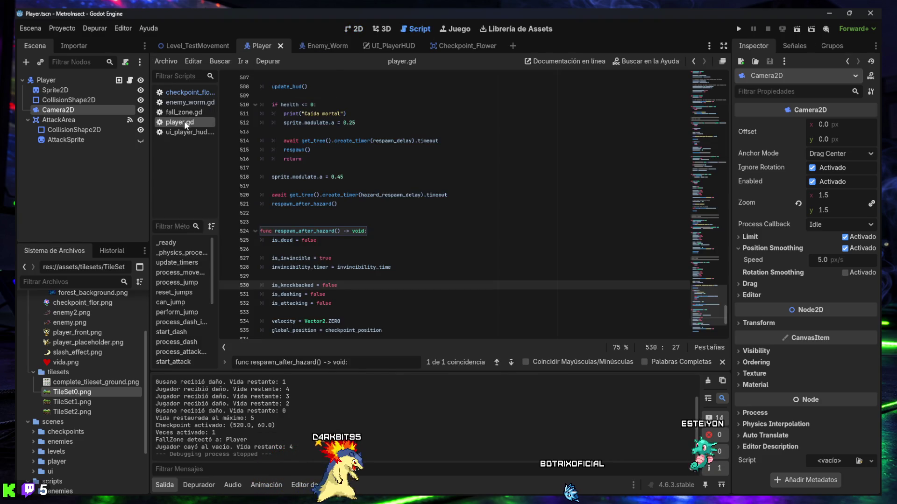
left_click(174, 484)
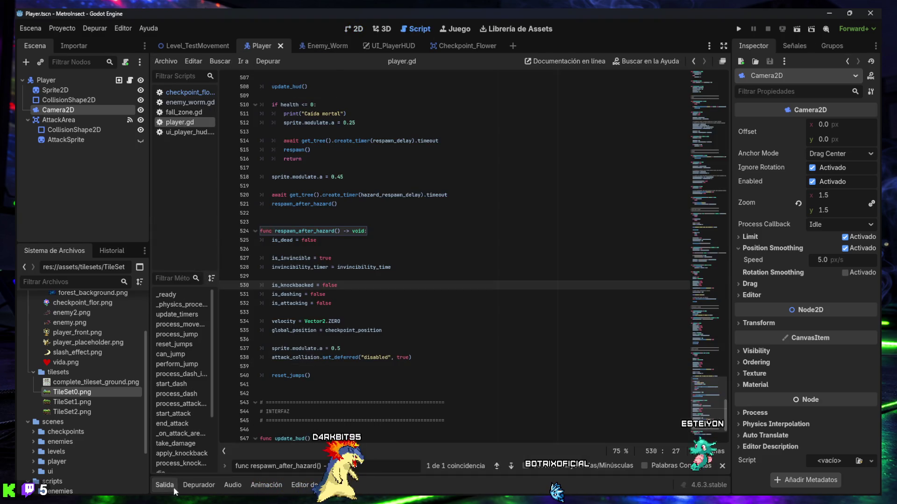
left_click_drag(729, 264, 747, 264)
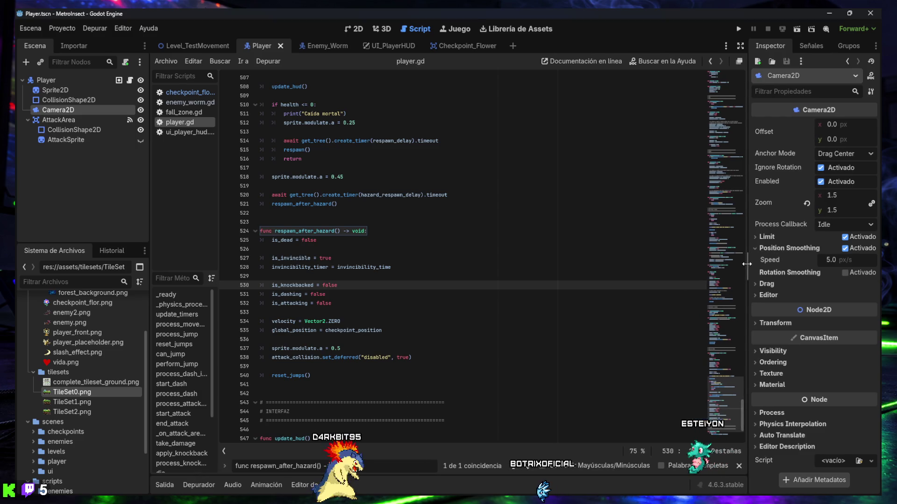
left_click_drag(149, 226, 124, 226)
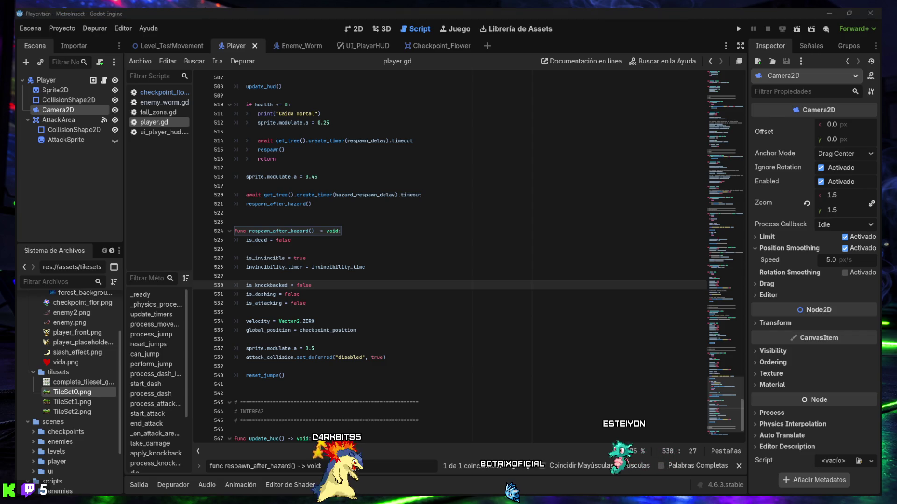
key("ctrl+f")
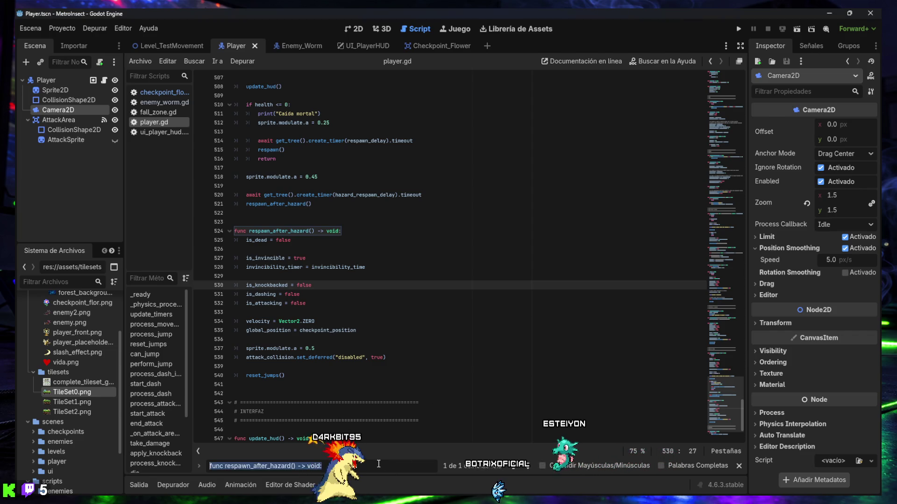
type("@onready var sprite: Sprite2D = $Sprite2D")
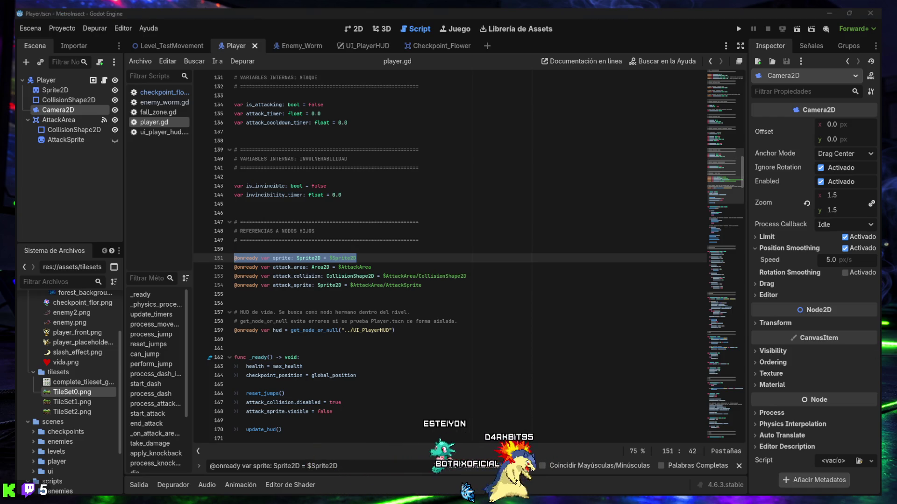
left_click(444, 286)
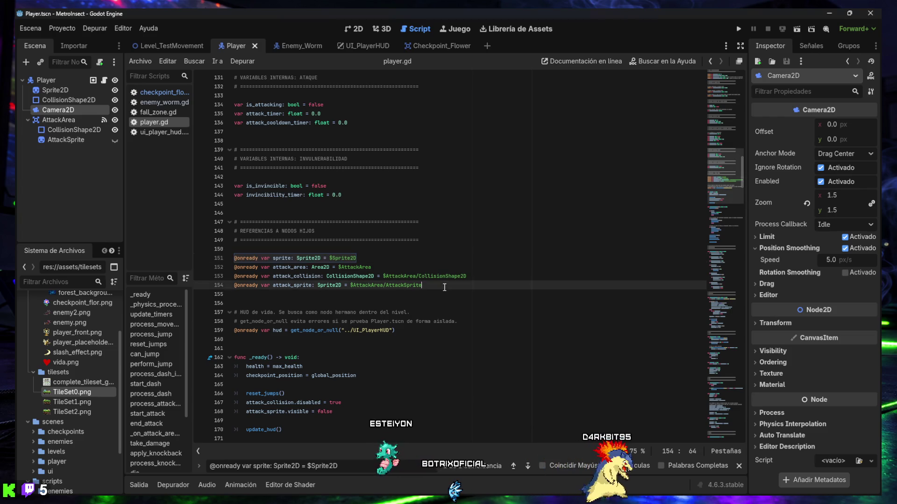
key("Return")
type("@onready var camera: Camera2D = $Camera2D")
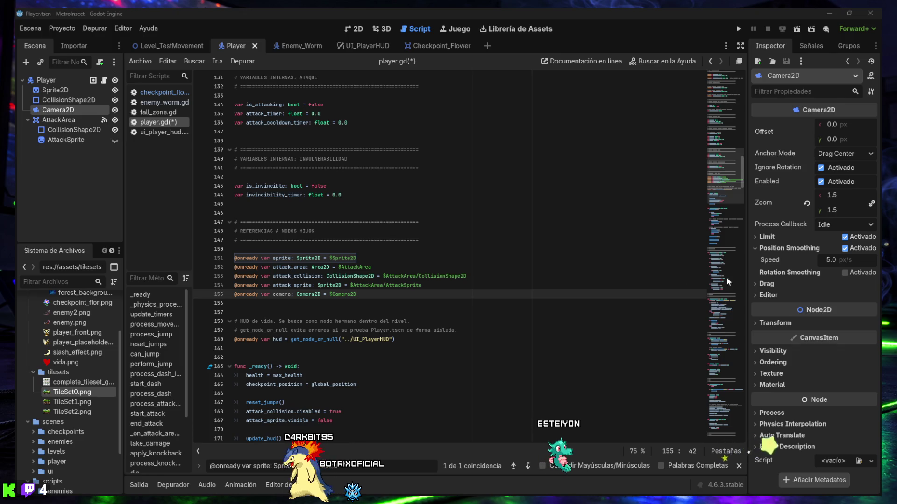
scroll(340, 272, "down", 5)
scroll(340, 273, "down", 11)
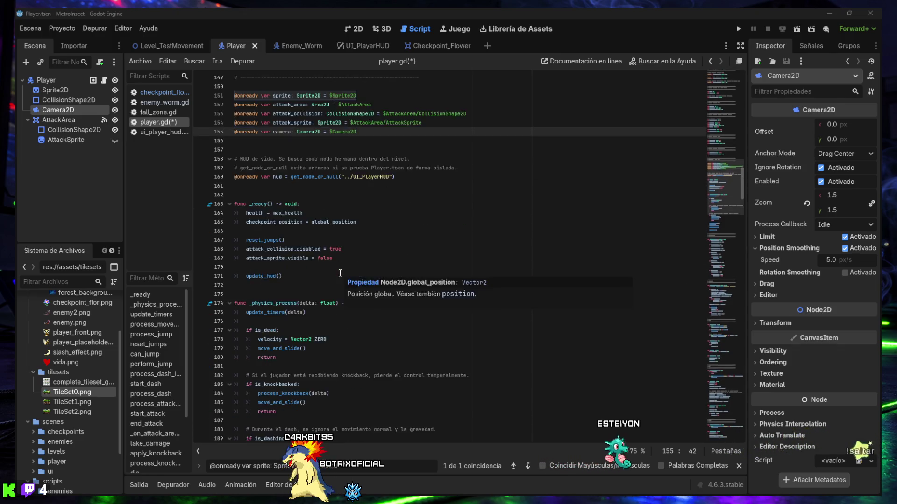
scroll(340, 273, "down", 3)
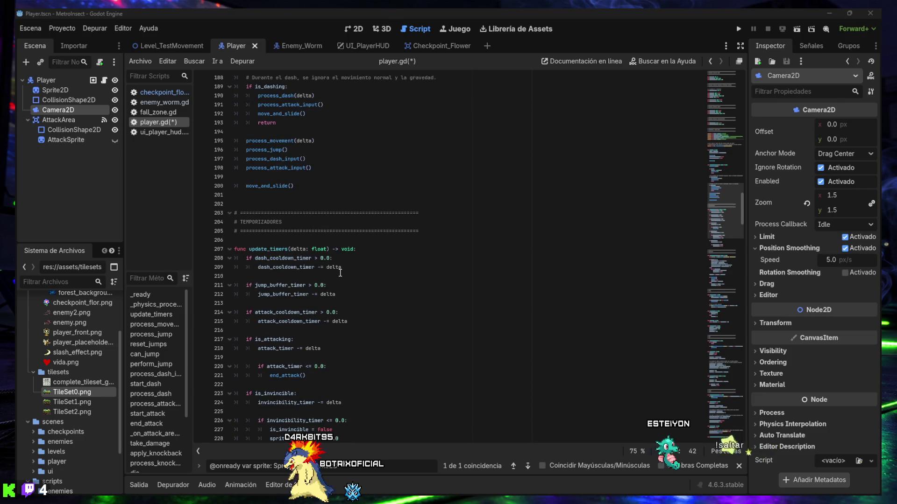
mouse_move(713, 213)
left_mouse_down()
mouse_move(723, 220)
mouse_move(725, 294)
left_mouse_up()
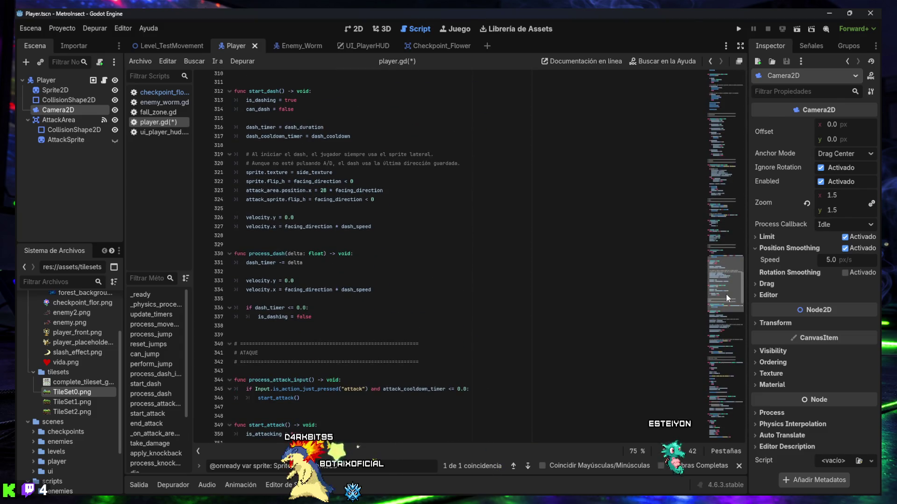
Insert the CONFIGURACIÓN DE CÁMARA block above ATAQUE, exporting camera_look_ahead 60.0 and camera_look_speed 6.0.
left_click(283, 326)
key("ctrl+v")
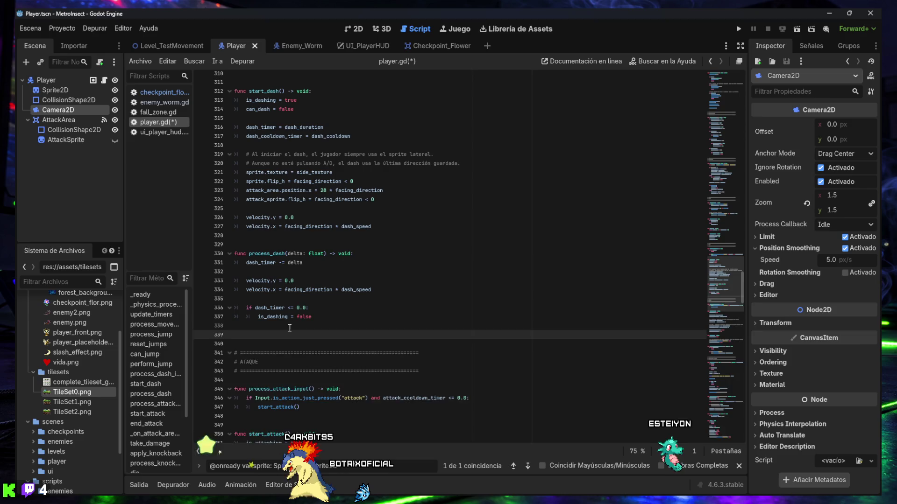
scroll(290, 328, "down", 3)
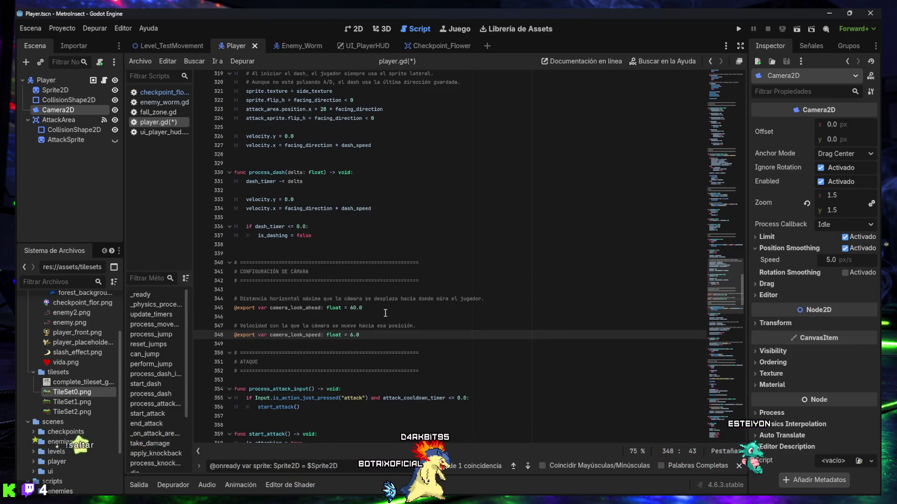
key("Return")
key("Return")
scroll(385, 312, "down", 3)
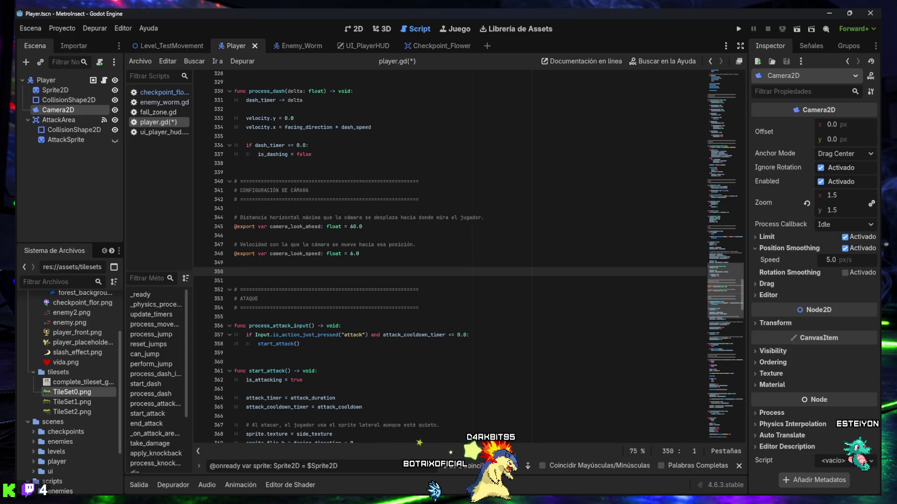
left_click_drag(729, 270, 717, 416)
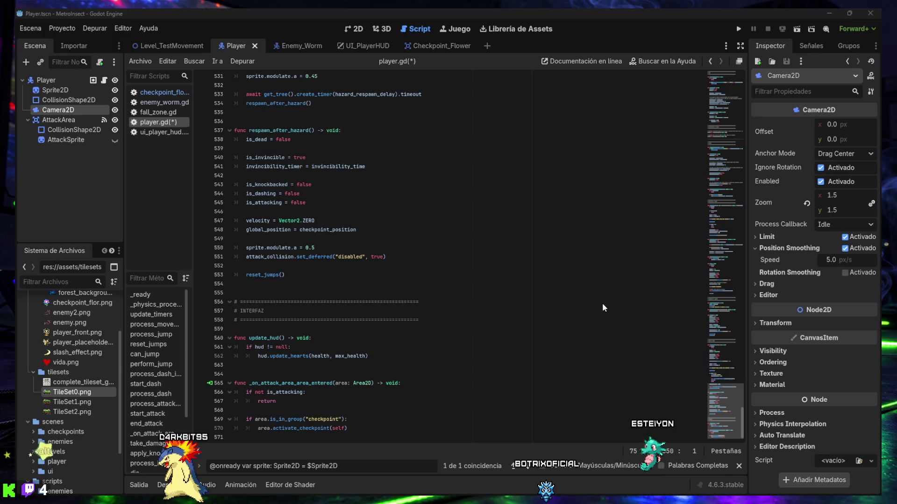
Insert the update_camera_offset function above update_hud in player.gd.
left_click(268, 328)
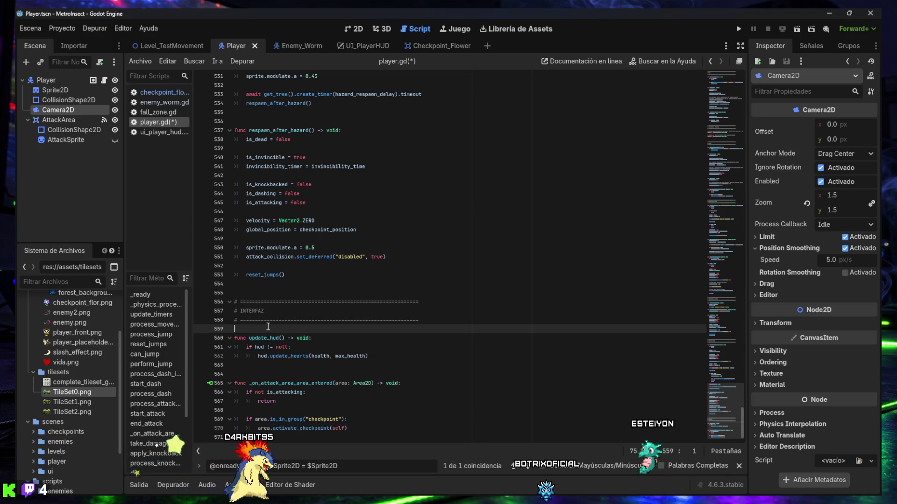
key("Return")
type("func update_camera_offset(delta: float) -> void: \tvar target_x := camera_look_ahead * facing_direction  \tcamera.position.x = lerp(camera.position.x, target_x, camera_look_speed * delta)")
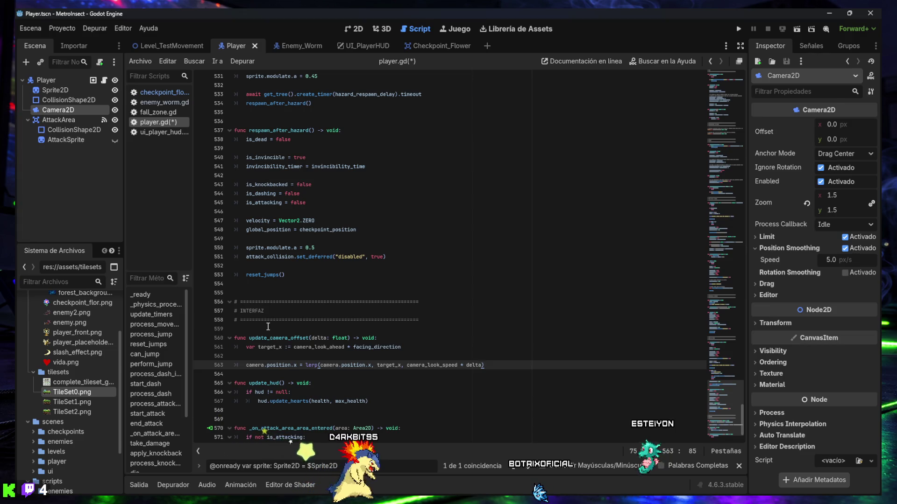
key("Return")
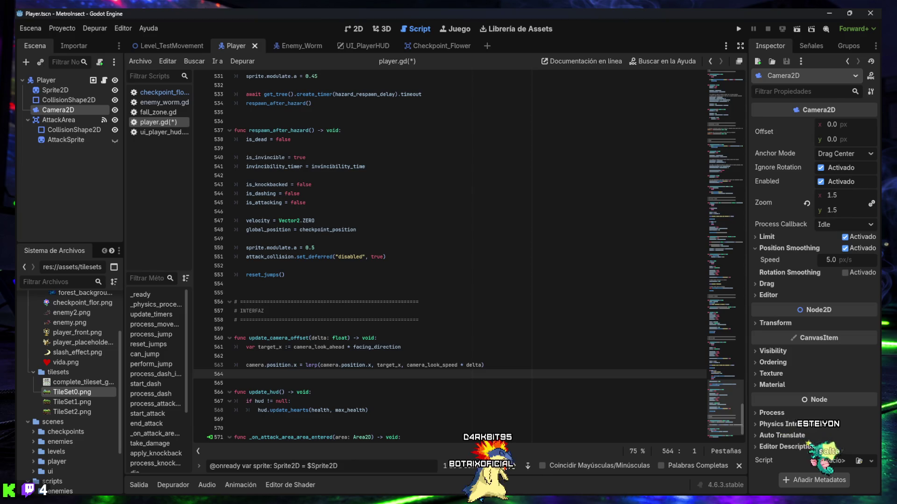
scroll(385, 366, "down", 2)
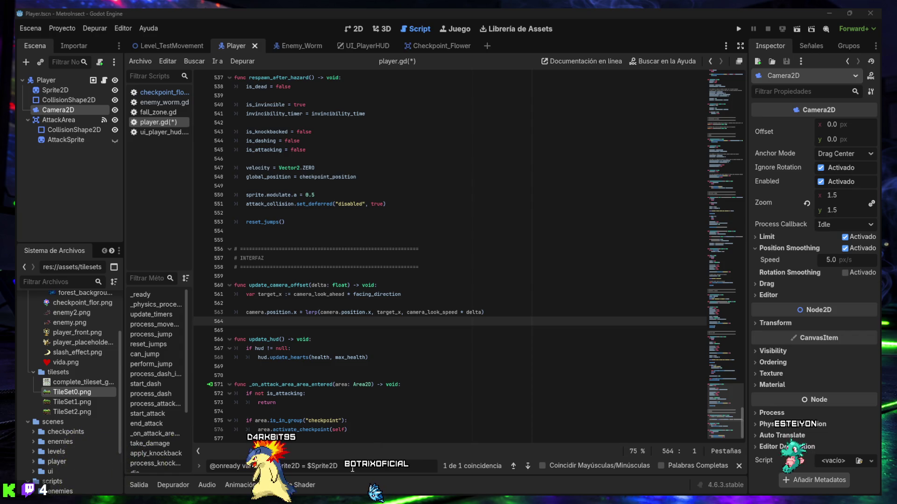
Call update_camera_offset(delta) in _physics_process right after update_timers(delta).
type("func _physics_process(delta: float) -> void:")
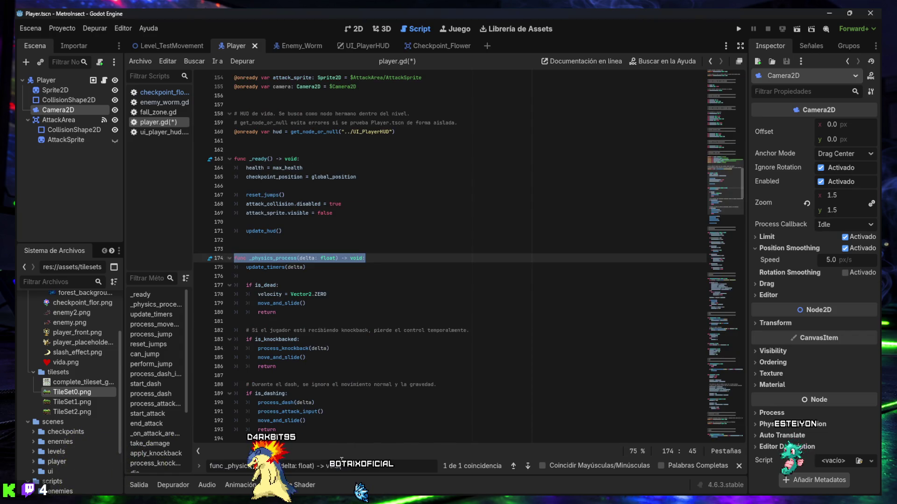
scroll(418, 397, "down", 5)
scroll(397, 374, "up", 2)
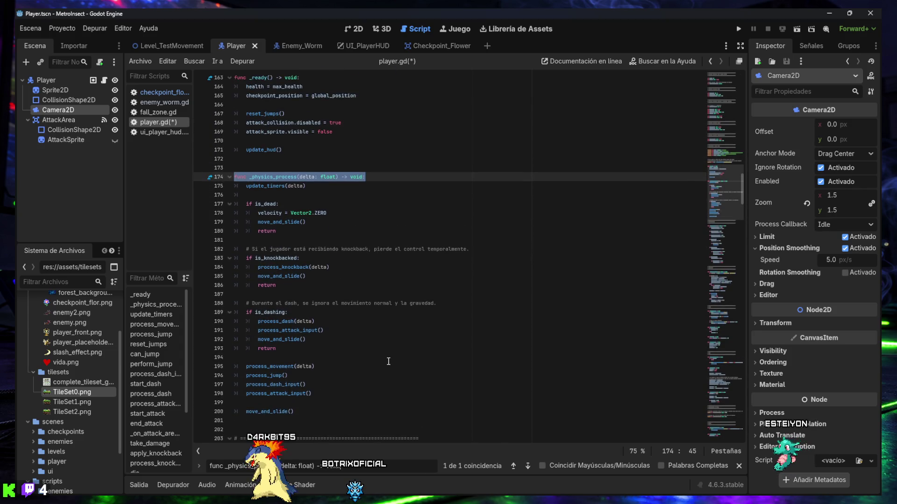
scroll(384, 361, "up", 1)
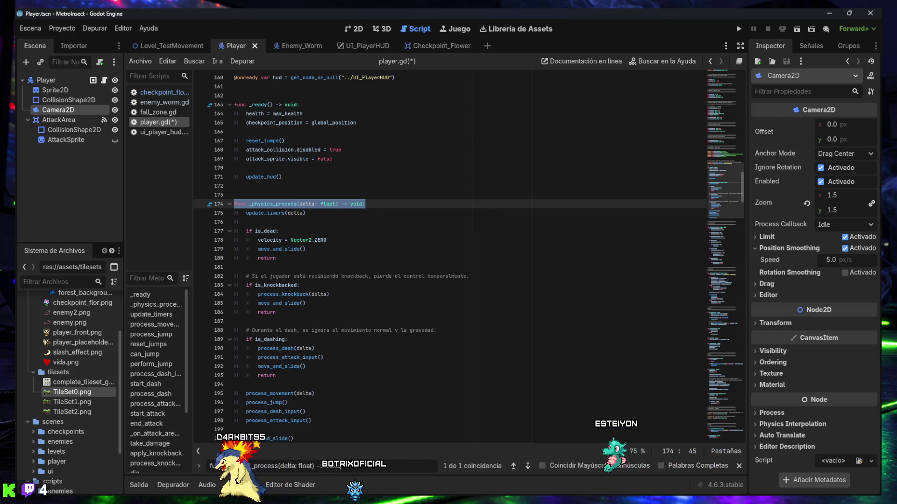
left_click(225, 213)
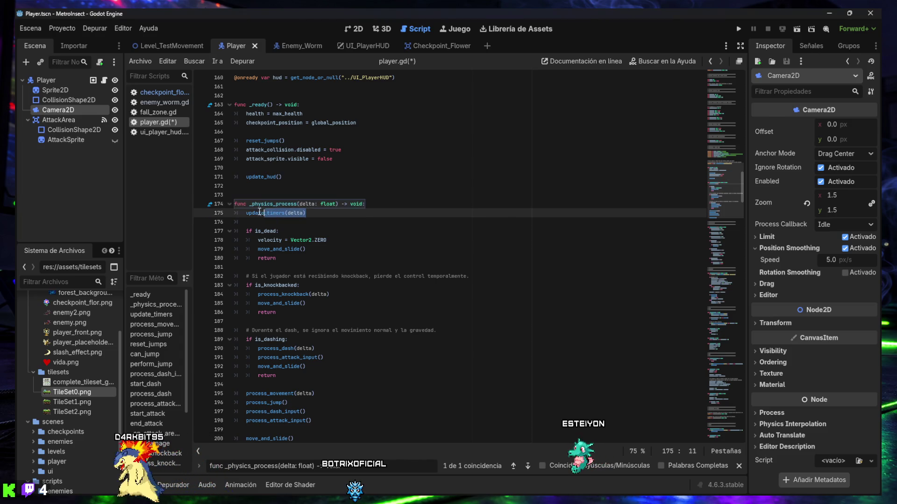
key("End")
key("Return")
type("update_camera_offset(delta)")
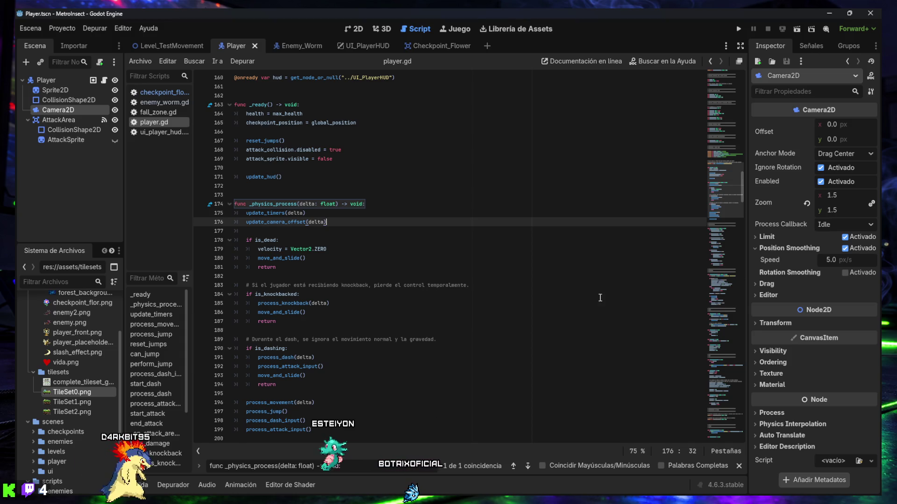
left_click(336, 240)
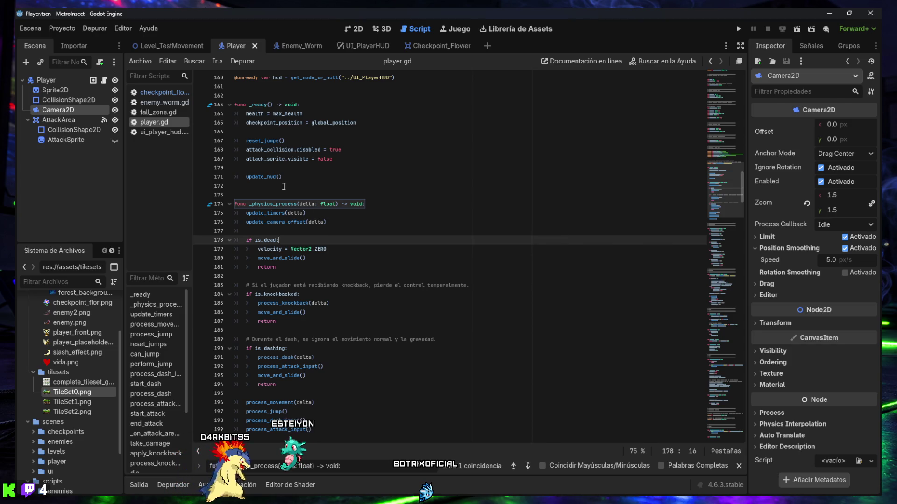
Run Level_TestMovement and walk the bee left and right, jumping onto the grassy platform.
left_click(168, 46)
left_click(796, 28)
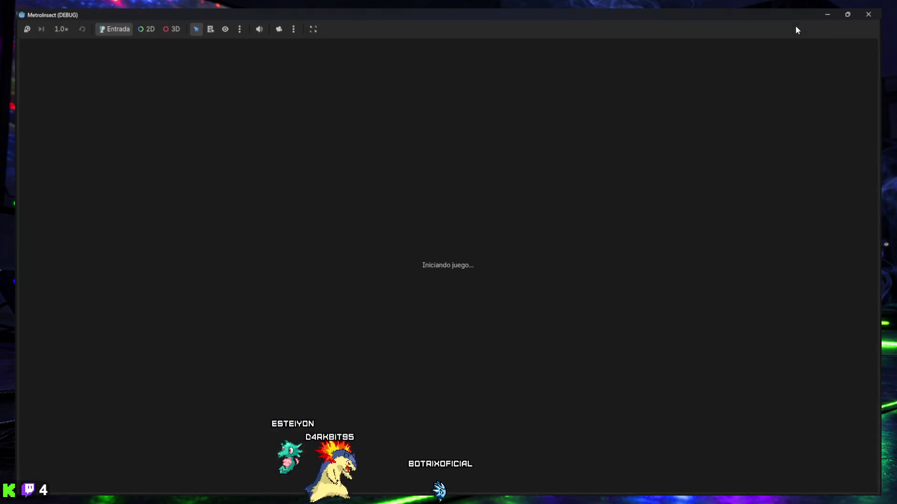
key("Right")
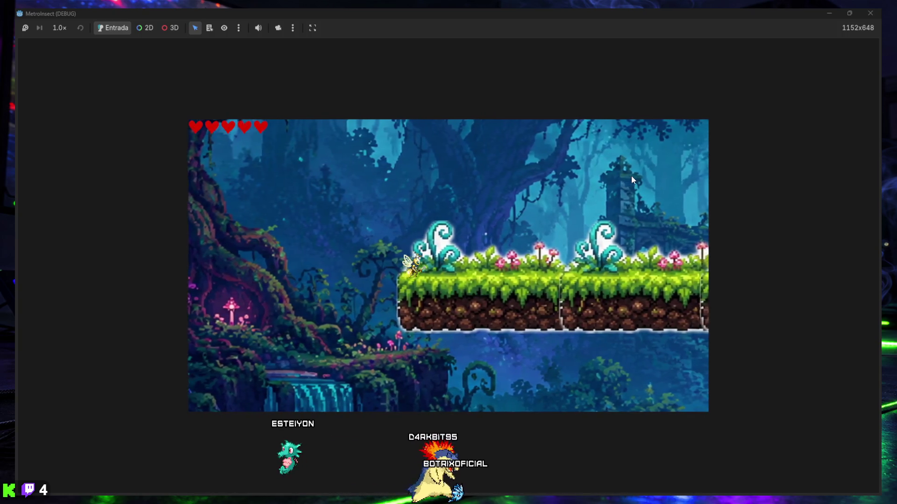
key("Left")
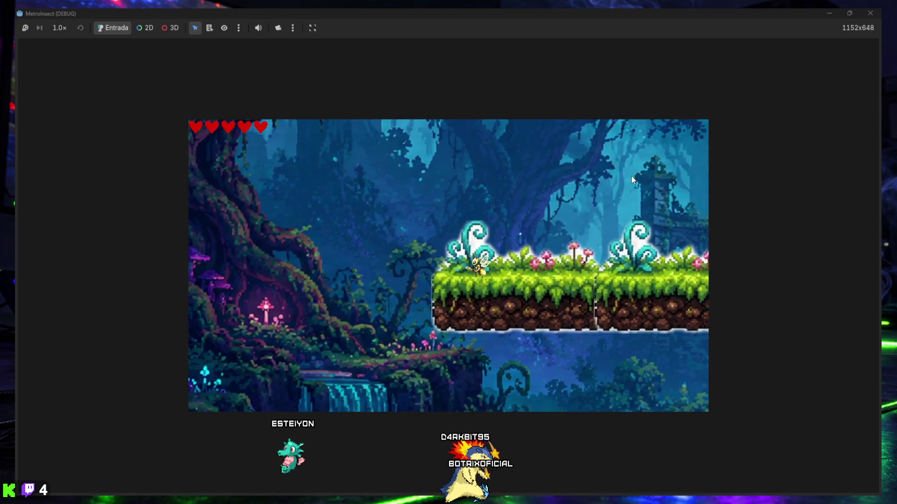
key("Left")
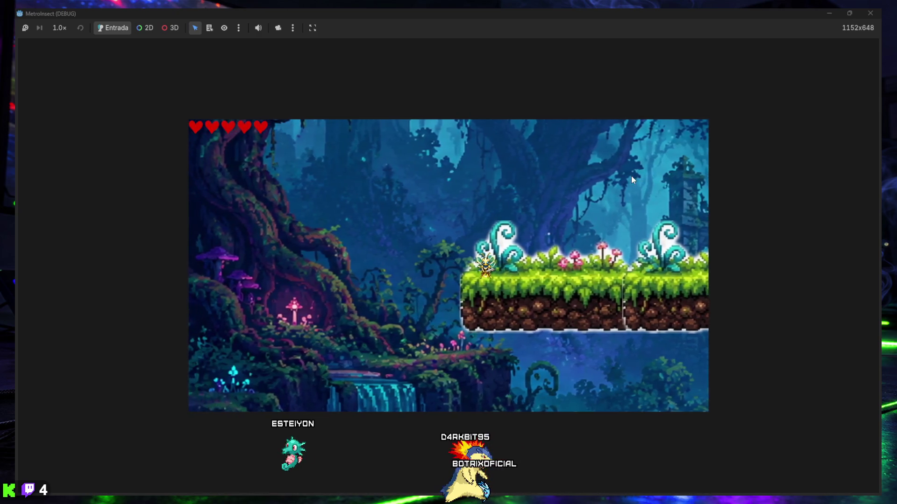
key("space")
Move the bee right onto the higher platform, glide down into the forest, then stop the game.
key("Right")
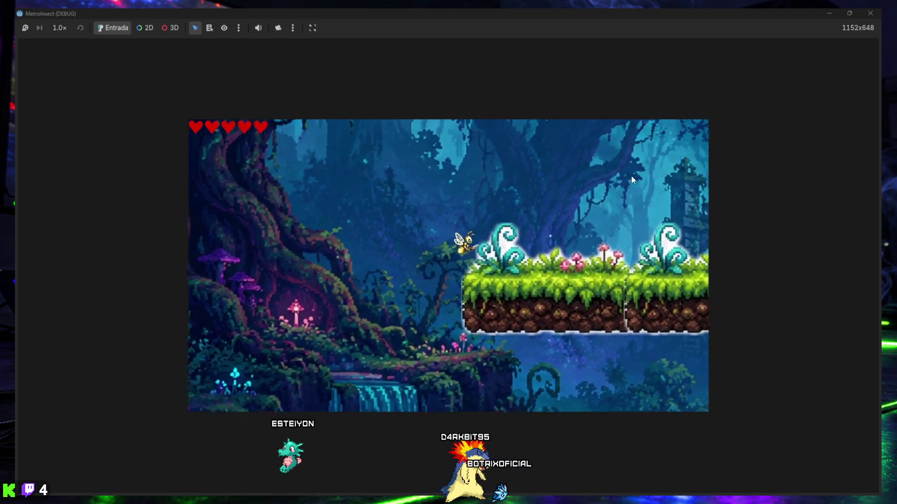
key("Right")
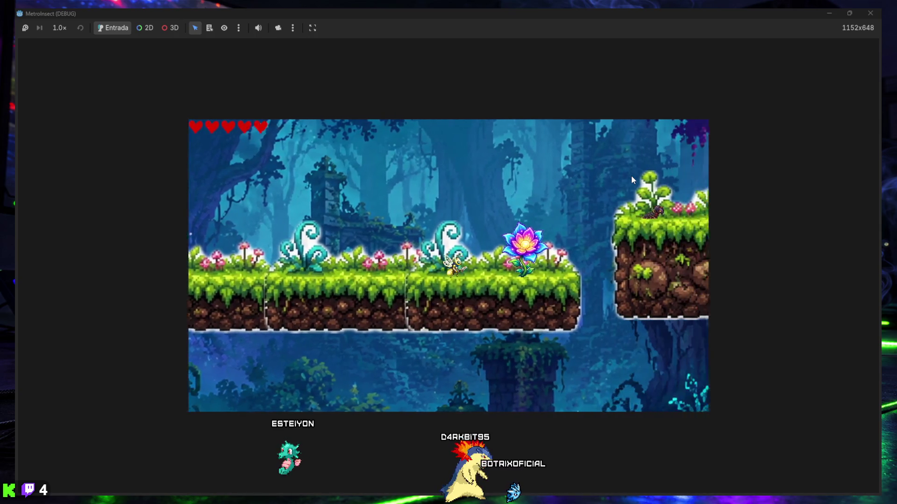
key("space")
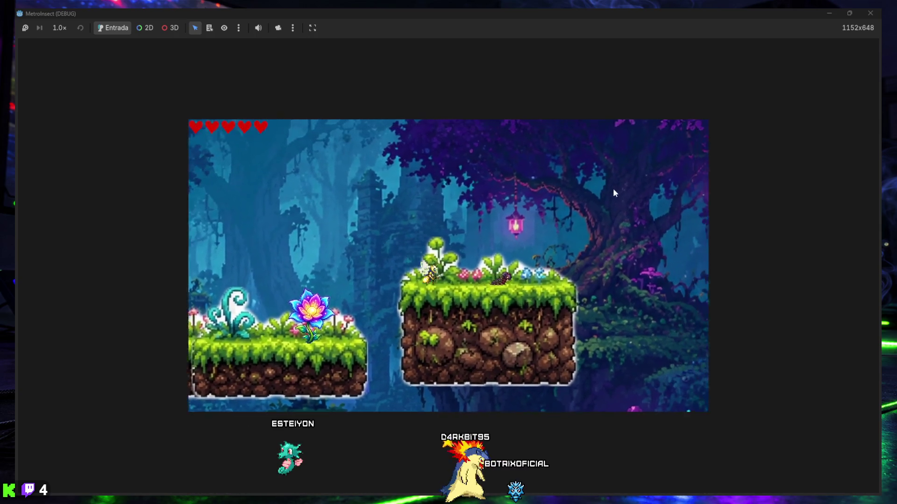
key("Right")
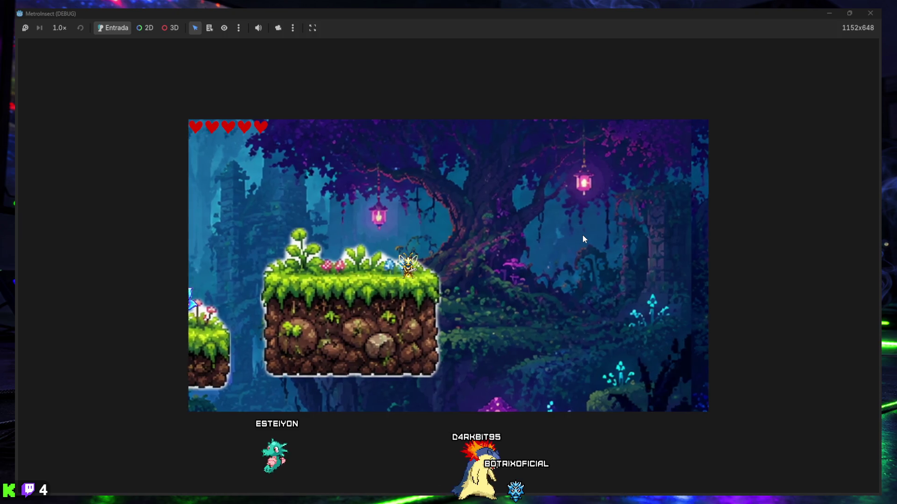
key("Right")
key("space")
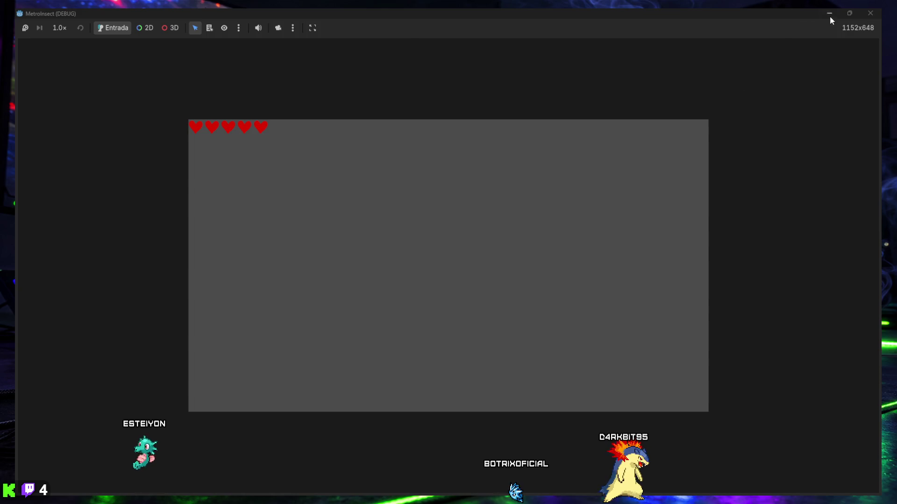
left_click(867, 16)
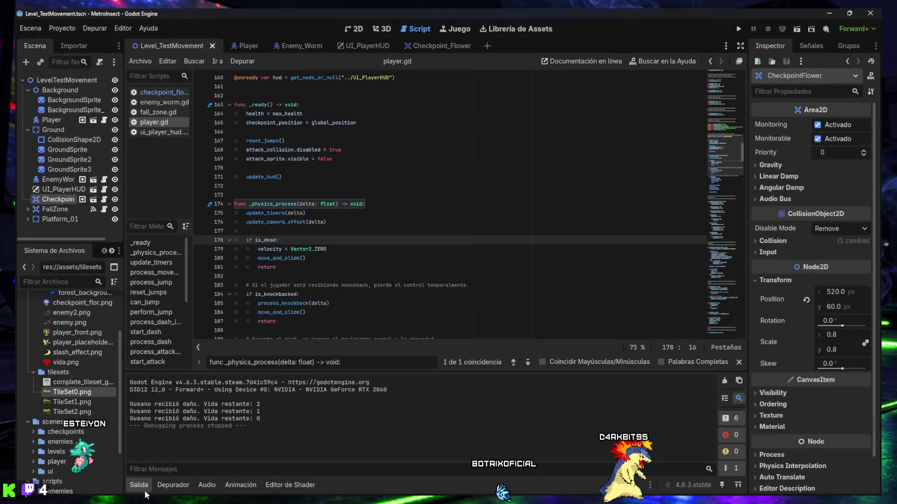
Find the camera_look_ahead export and change its default from 60.0 to 40.0.
left_click(146, 488)
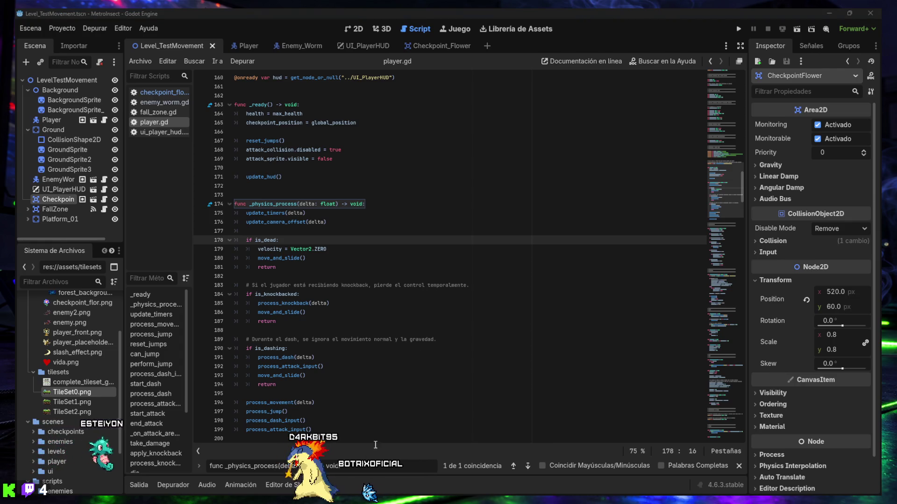
type("@export var camera_look_ahead: float")
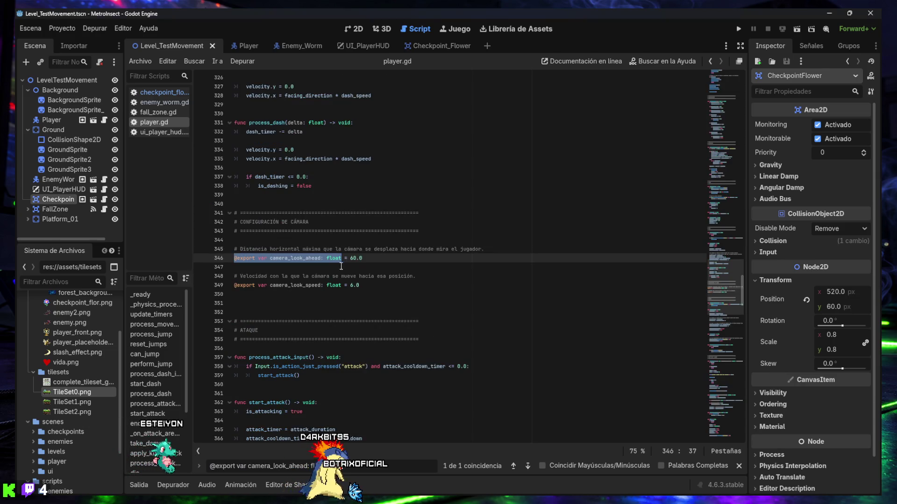
left_click(353, 258)
type("4")
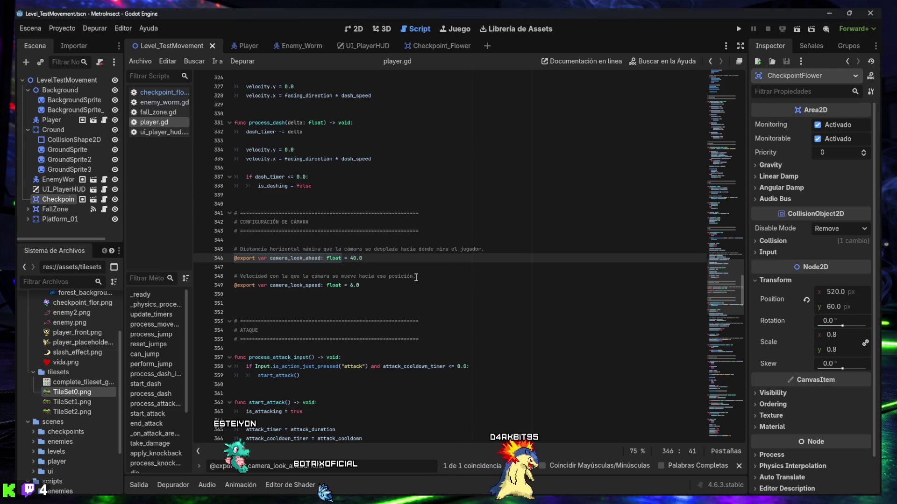
Run the scene, move the bee right and left to check the 40.0 look-ahead, then stop it.
left_click(798, 30)
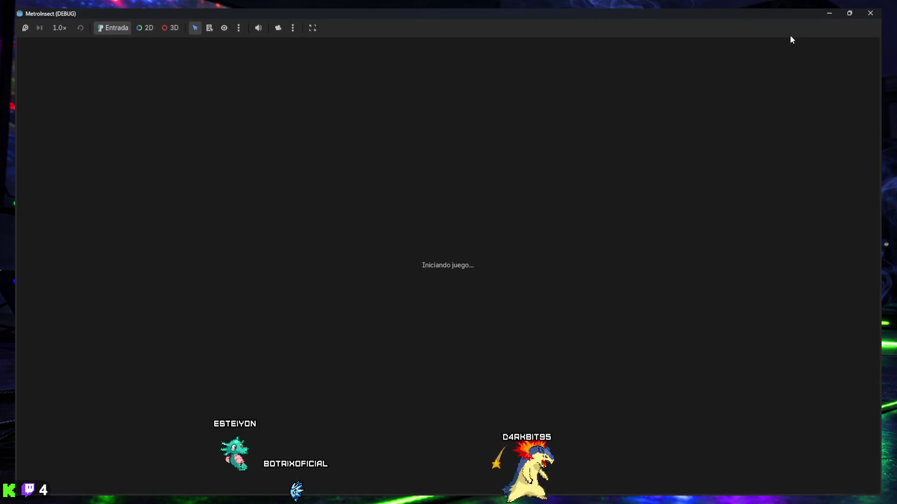
key("Right")
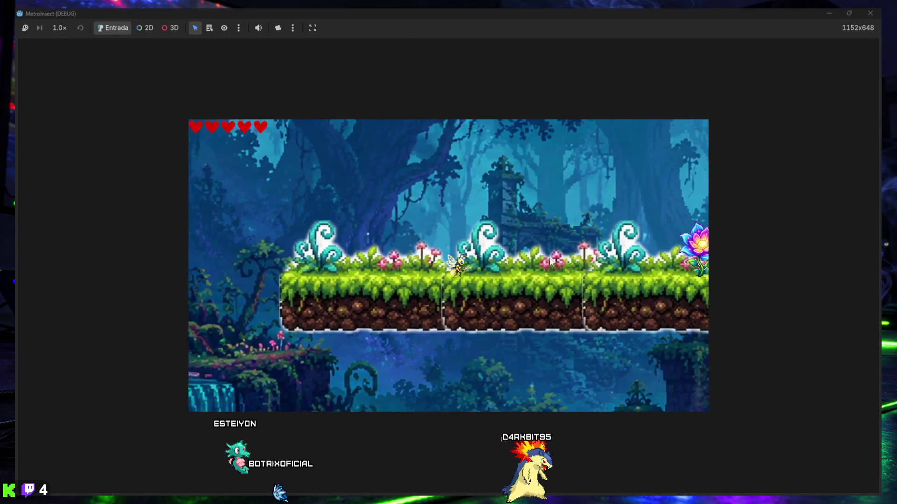
key("Right")
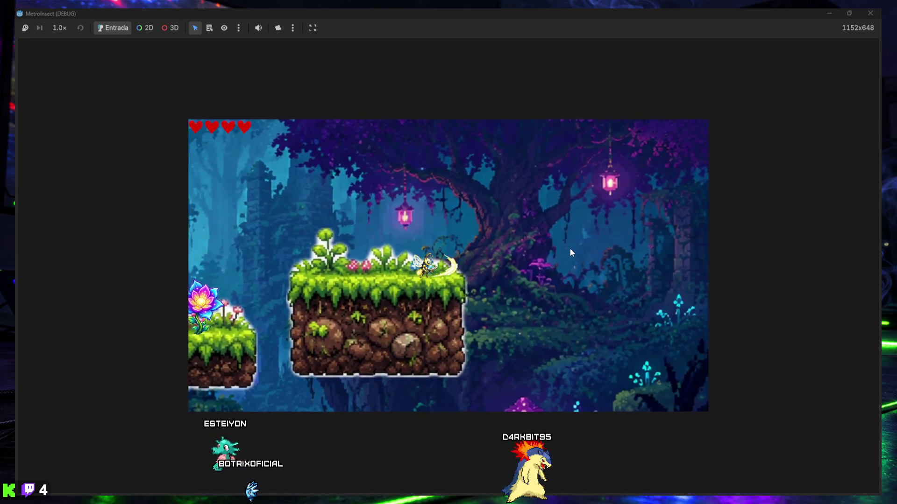
key("Left")
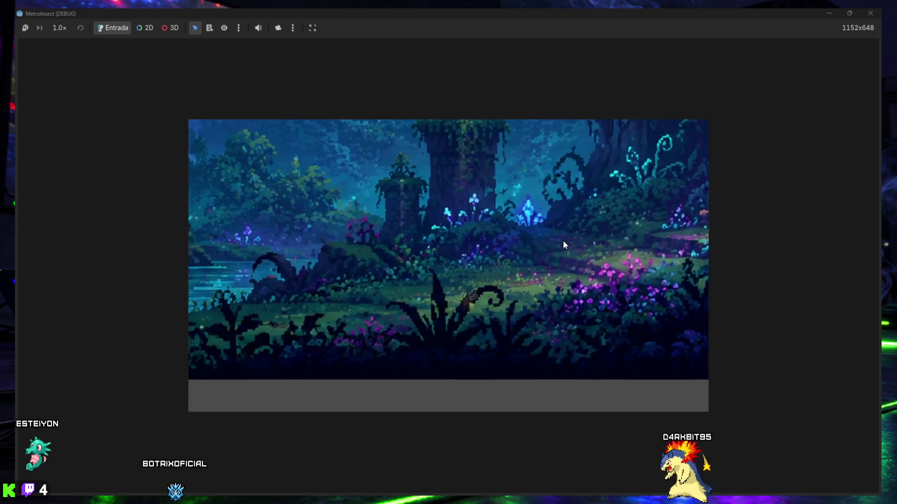
key("Right")
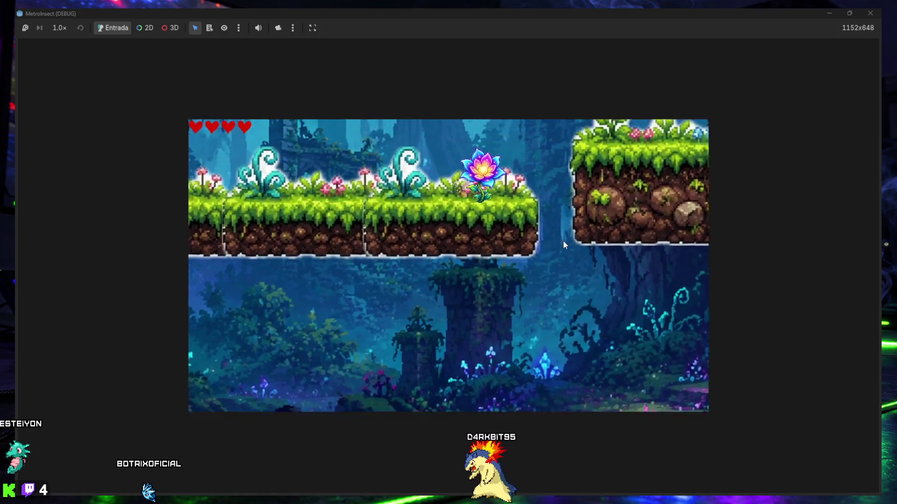
key("Right")
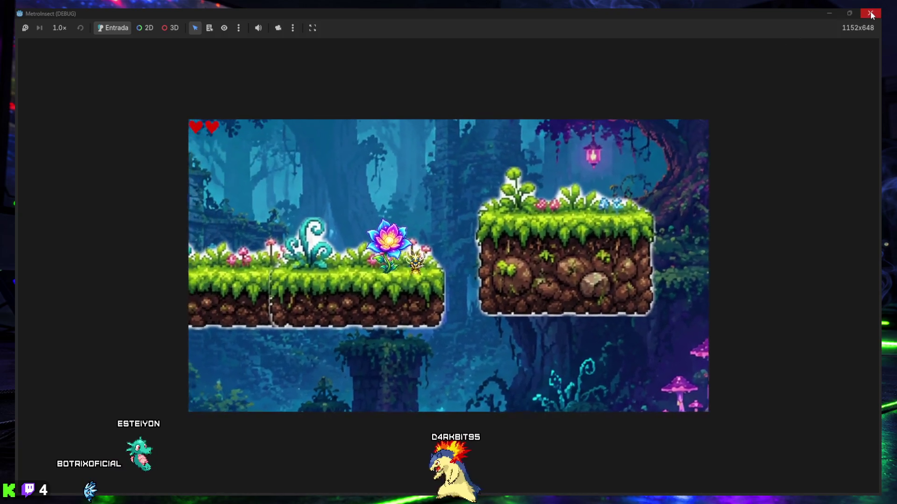
key("F8")
left_click(138, 486)
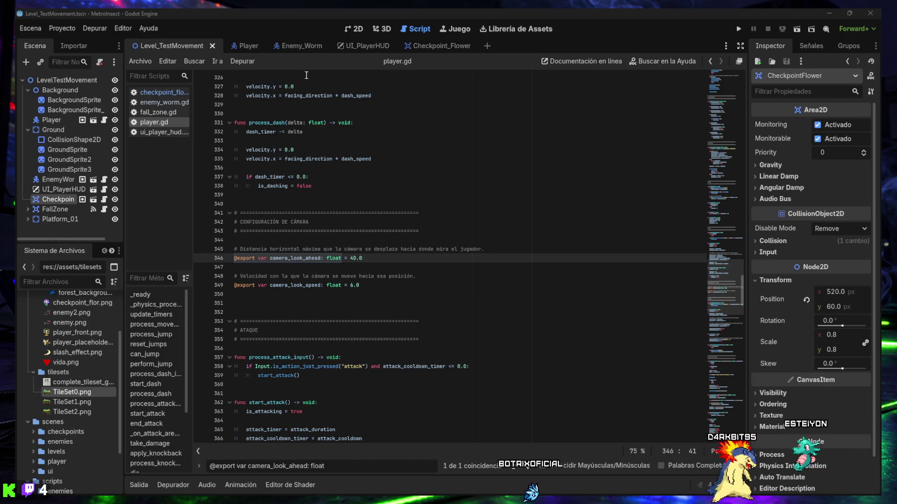
Return to the Player scene tab so the Camera2D Inspector shows zoom 1.5 and 5.0 px/s smoothing.
left_click(249, 47)
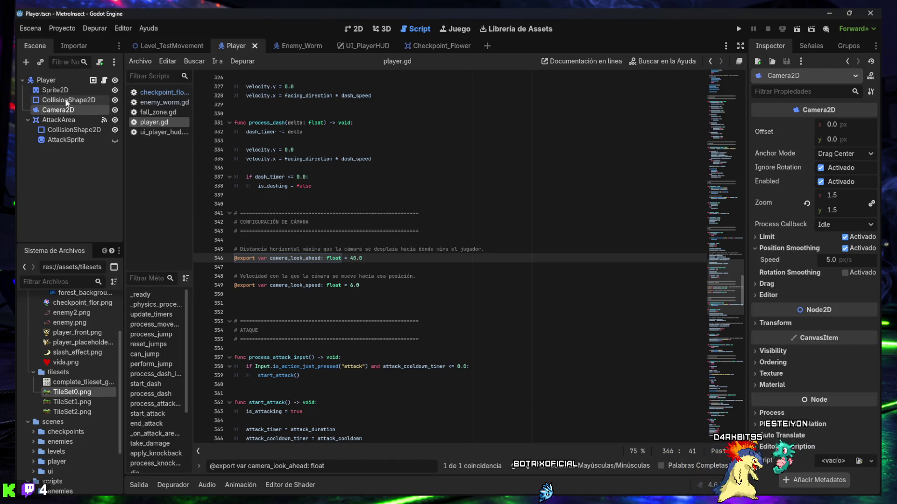
Expand the Limit section of the Camera2D in the Inspector.
mouse_move(308, 491)
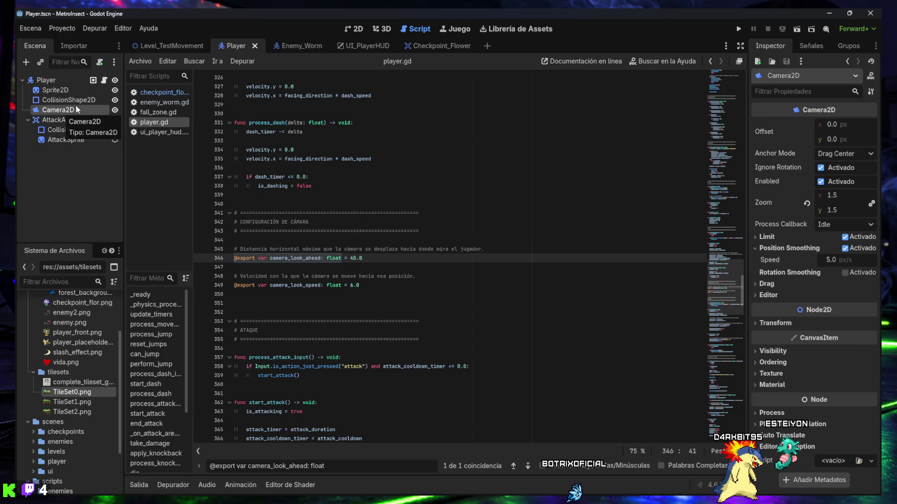
mouse_move(641, 500)
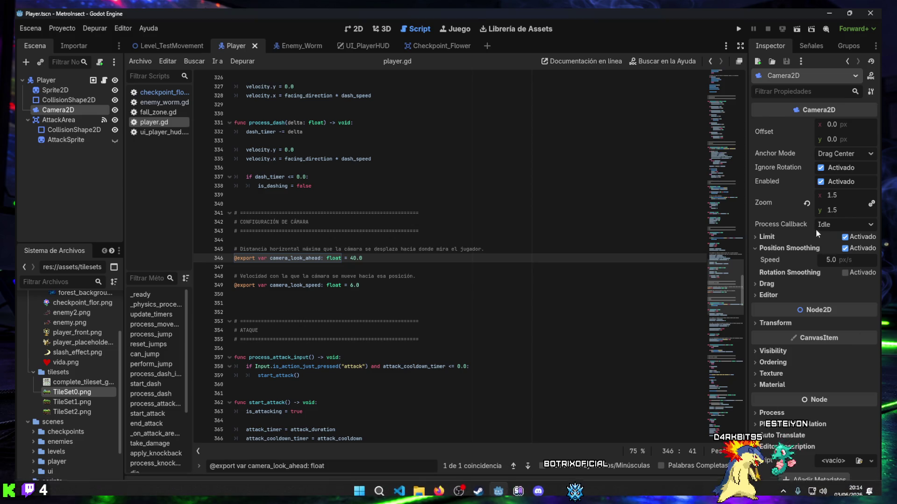
left_click(777, 236)
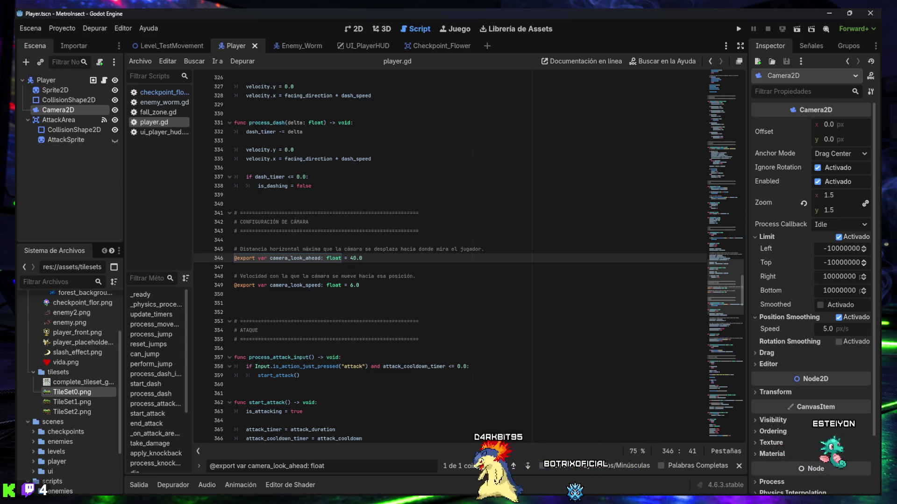
key("Return")
mouse_move(788, 307)
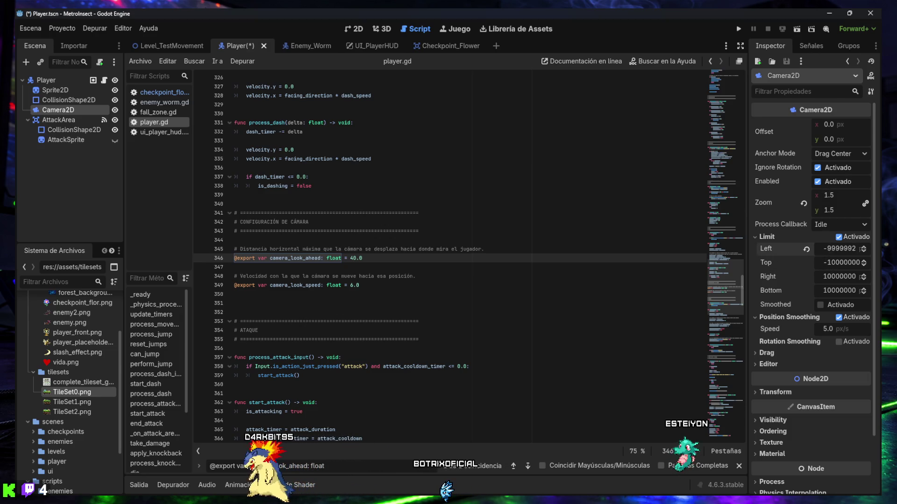
Set the Camera2D limits to left -300, top -300, right 2000 and bottom 700.
left_click_drag(828, 249, 831, 250)
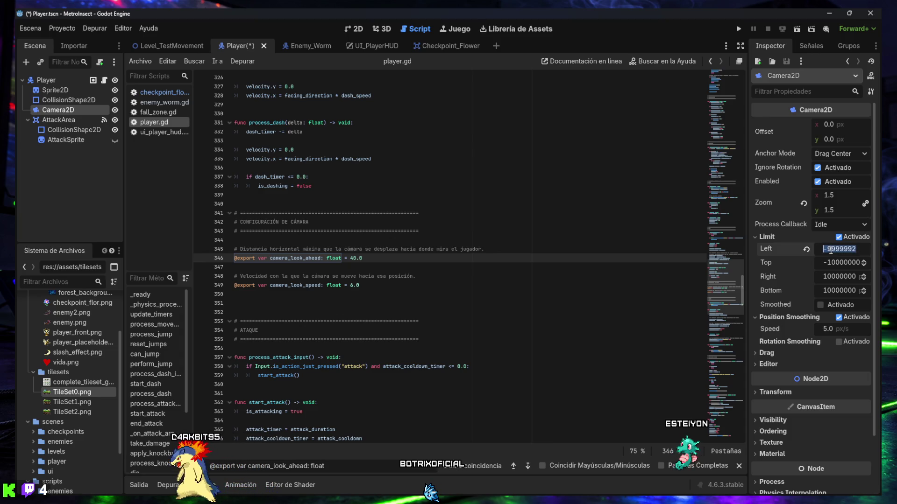
type("-300")
key("Tab")
type("-300")
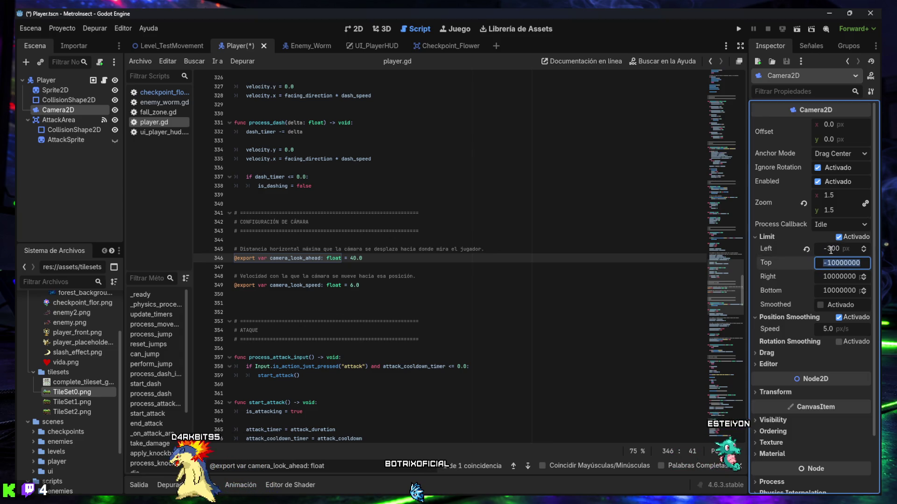
key("Tab")
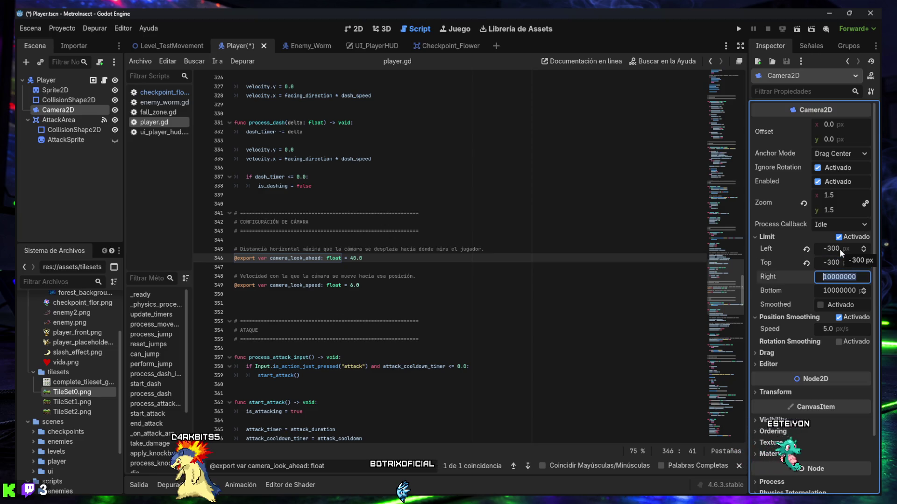
type("2000")
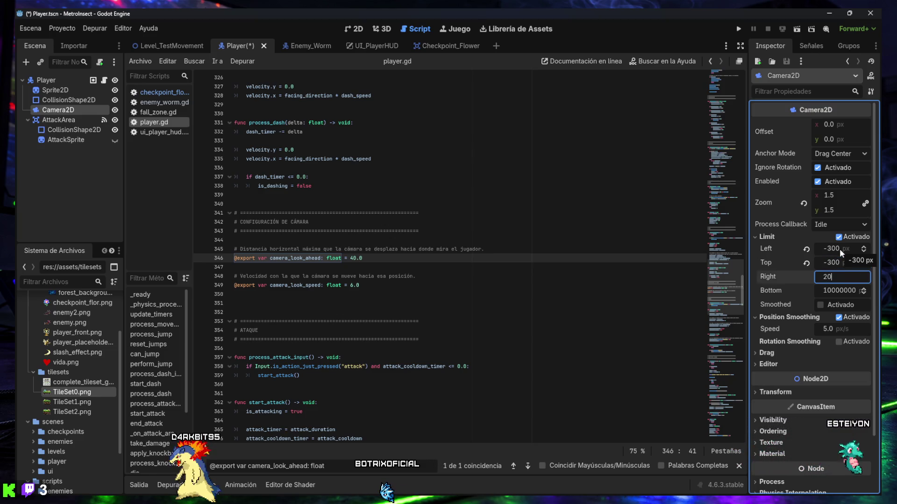
key("Tab")
type("700")
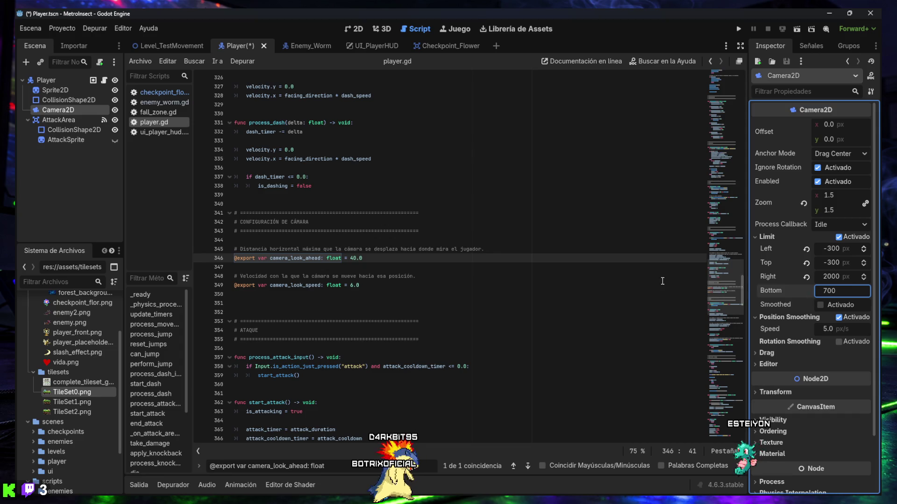
key("shift+Tab")
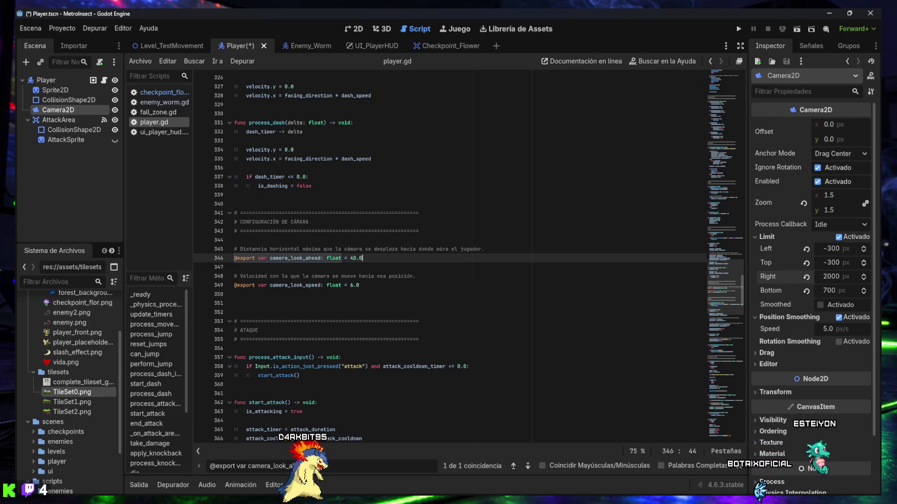
Enable Limit Smoothed on the Camera2D, then place the caret on empty line 351 of player.gd.
left_click(820, 305)
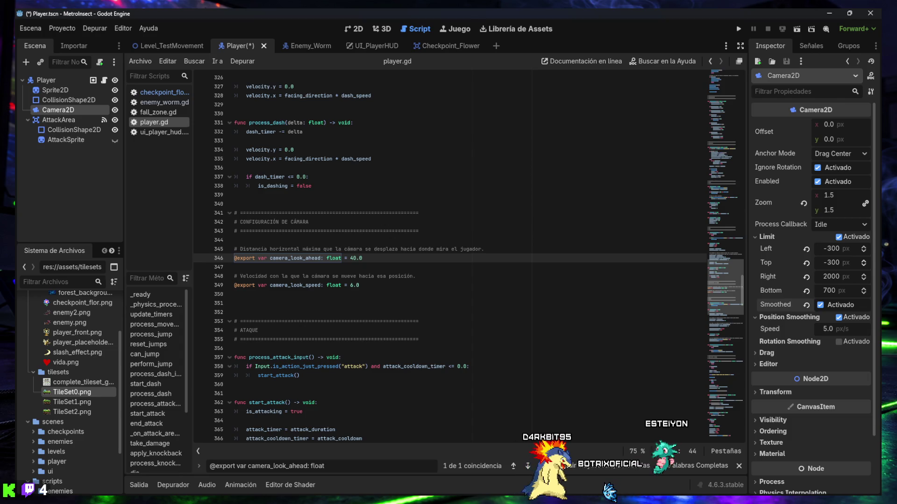
left_click(564, 302)
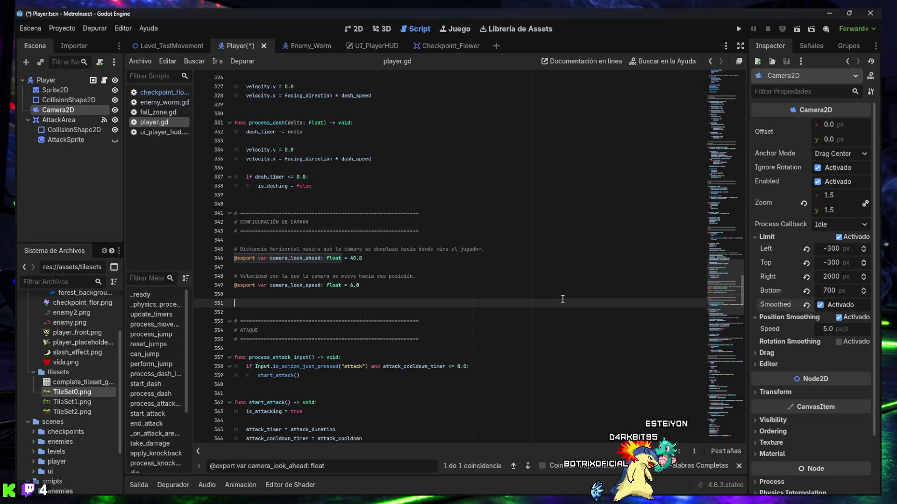
Save the Player scene and launch the Level_TestMovement test level.
key("ctrl+s")
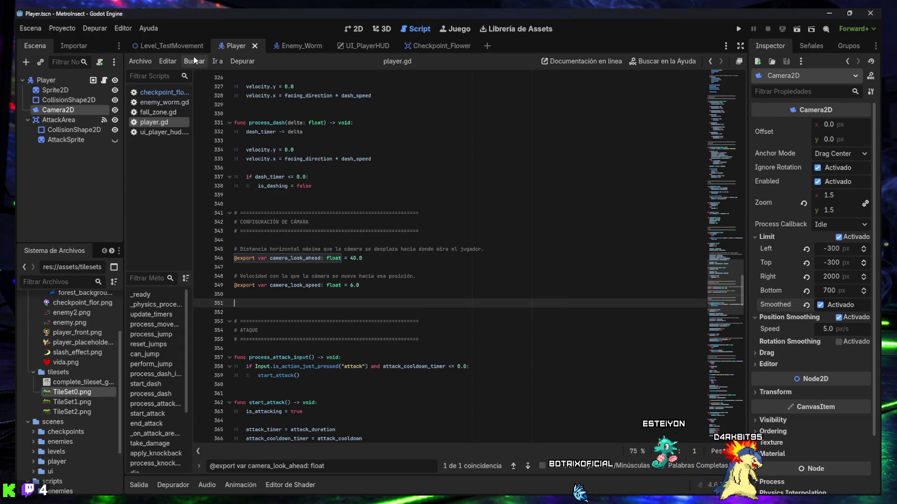
left_click(184, 46)
left_click(796, 29)
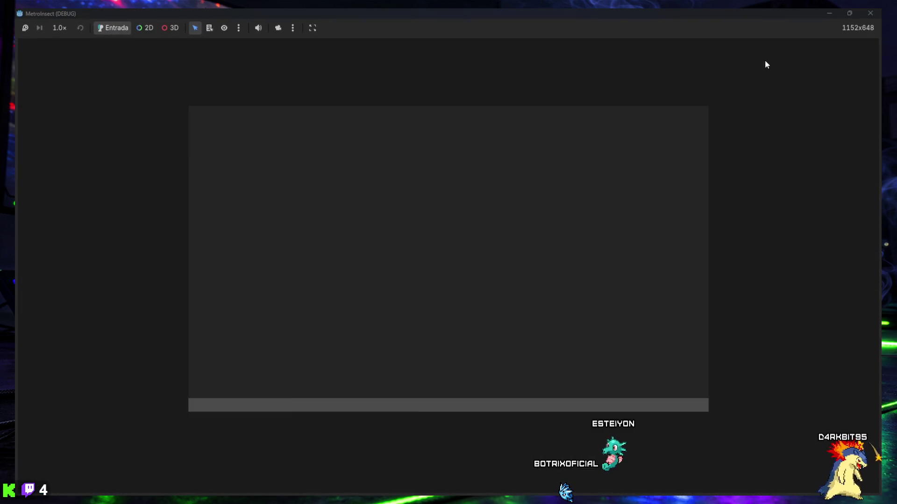
Move the bee right across the gap and slash, then fall off to test the camera's lower limit.
key("Right")
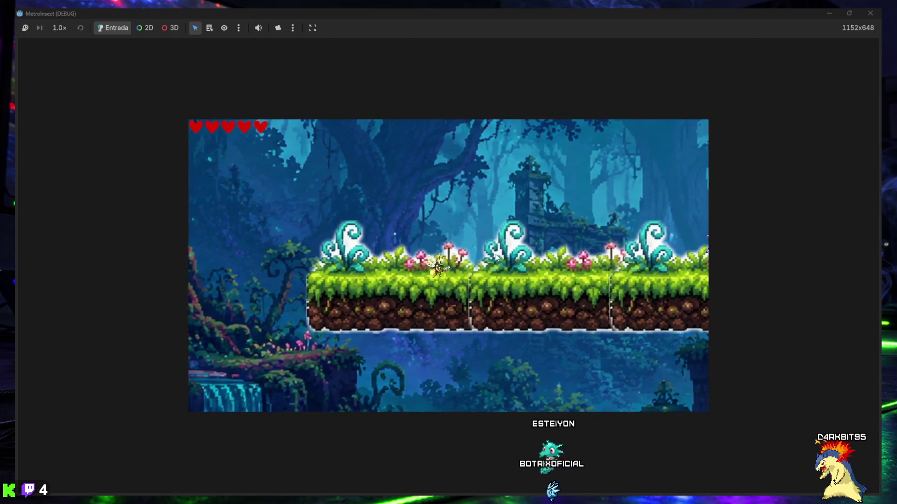
key("Right")
key("space")
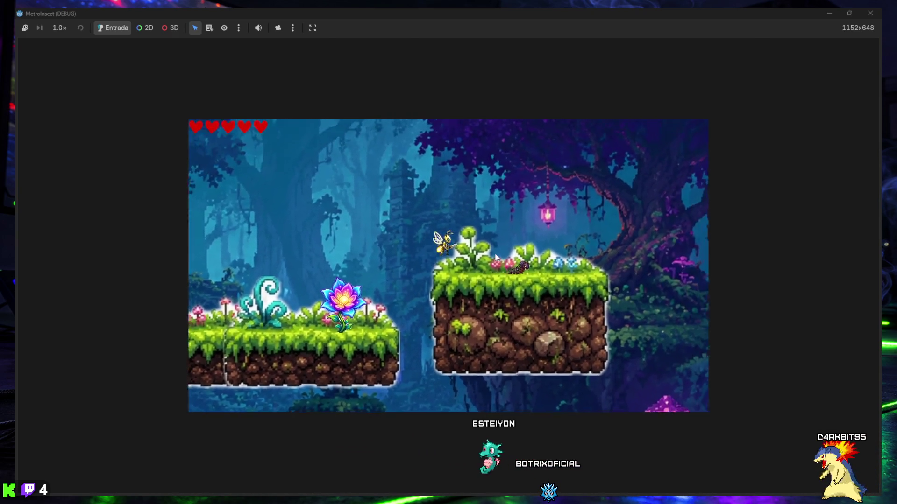
key("x")
key("Right")
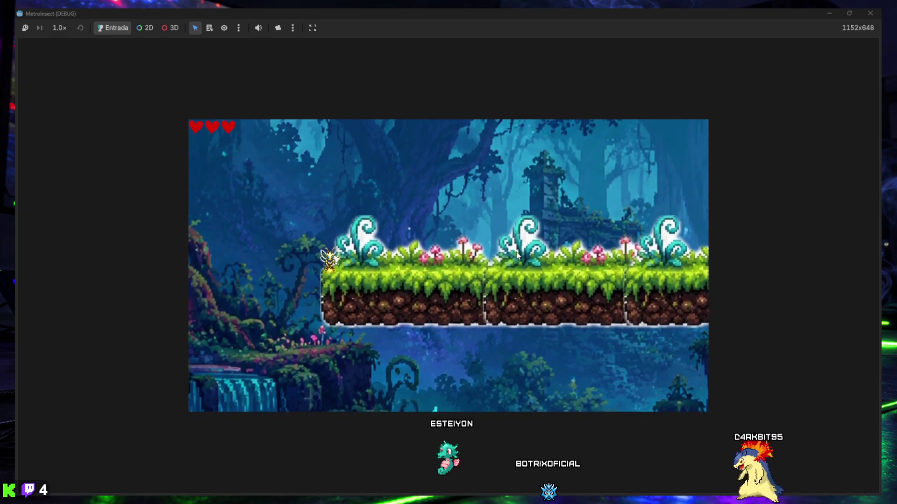
key("Left")
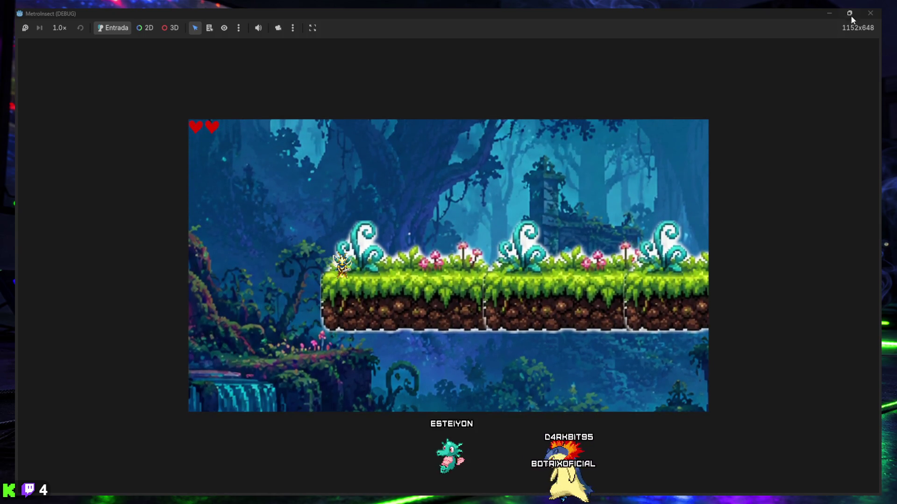
key("Left")
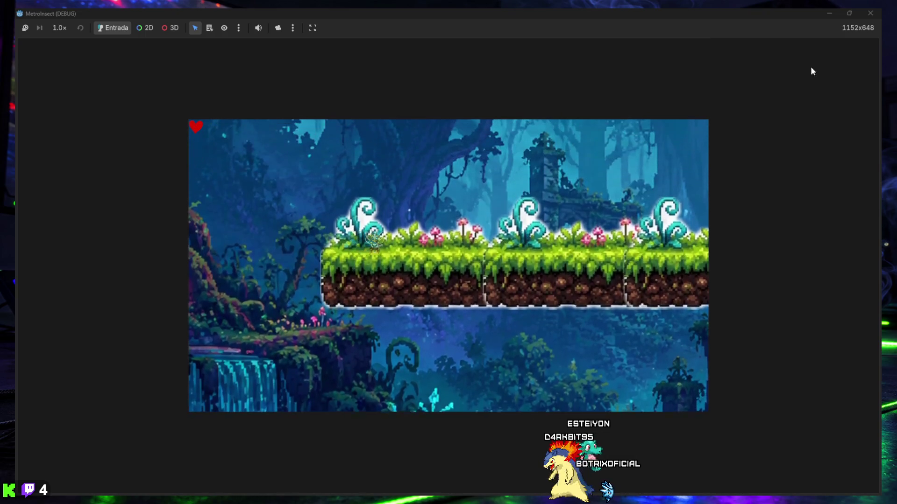
left_click(870, 12)
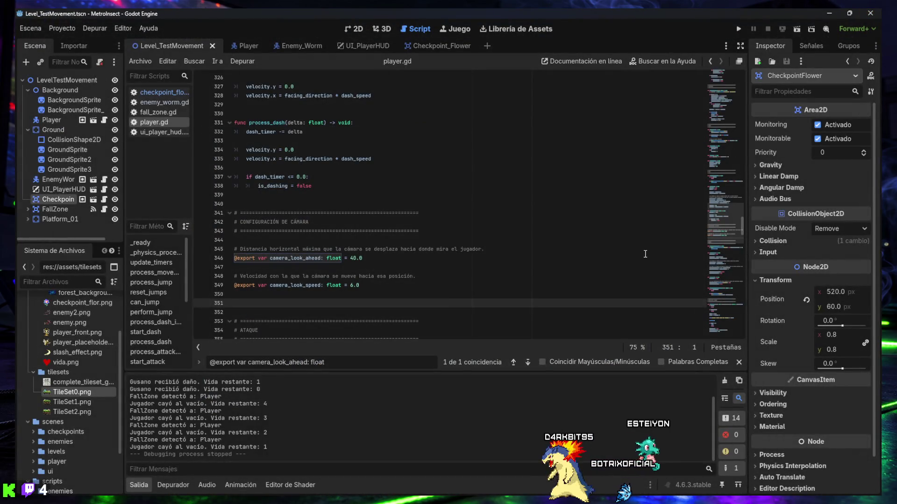
Change the Player Camera2D Limit Bottom from 700 to 600, save, and return to Level_TestMovement.
left_click(240, 46)
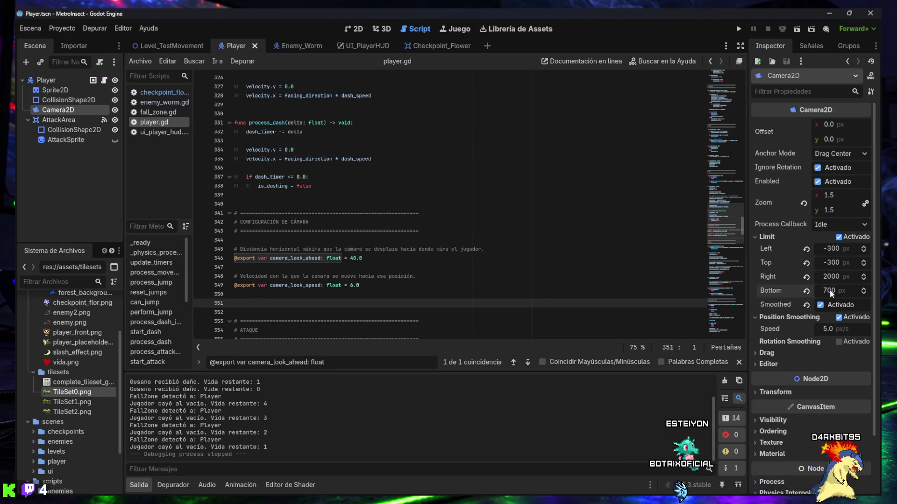
left_click_drag(829, 289, 820, 291)
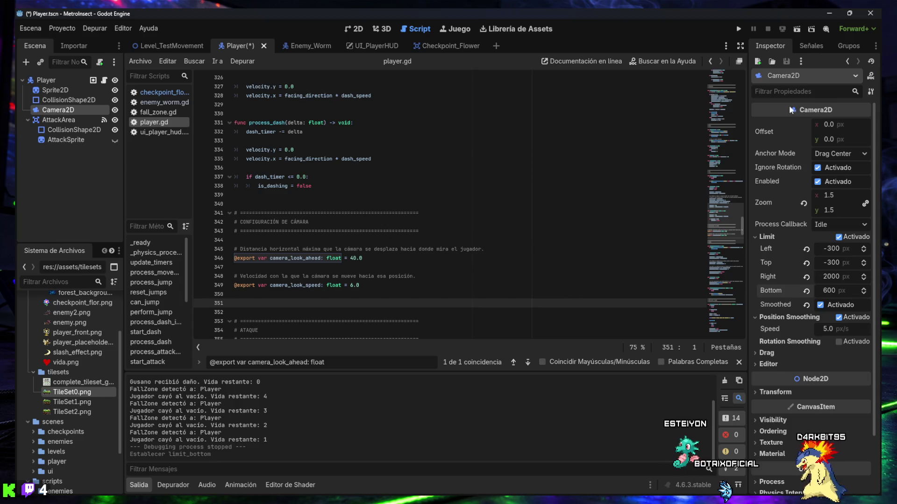
key("ctrl+s")
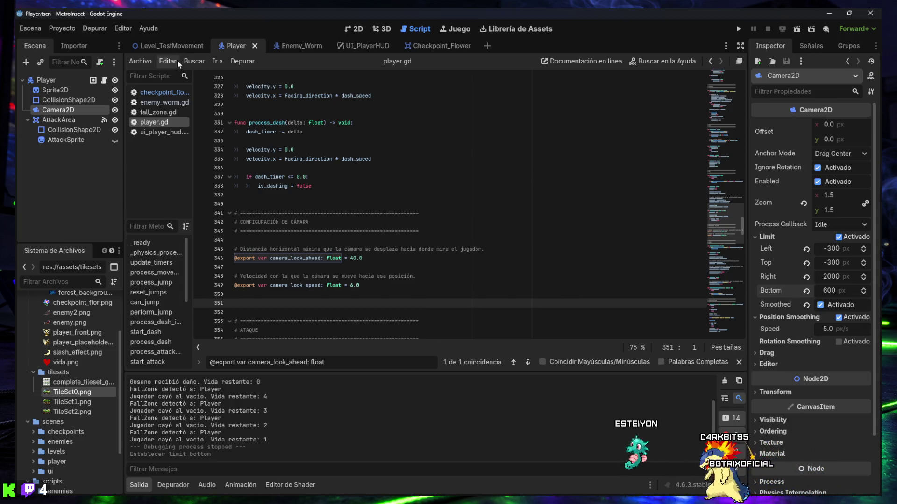
left_click(176, 46)
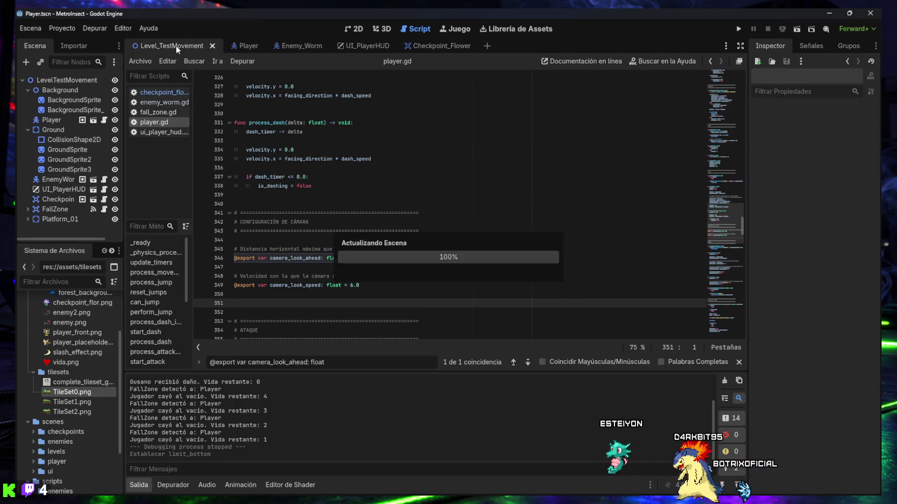
Playtest with the 600 bottom limit, walking the insect right into the dark forest room.
left_click(796, 30)
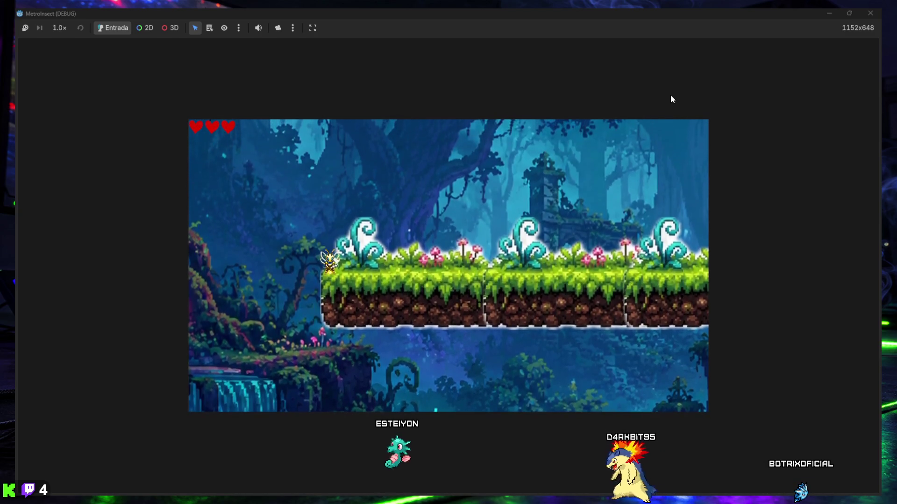
key("Right")
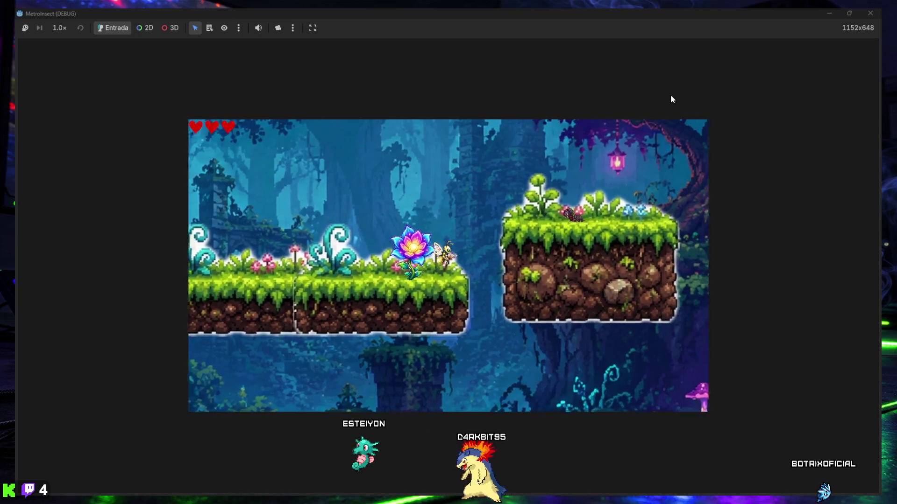
key("Right")
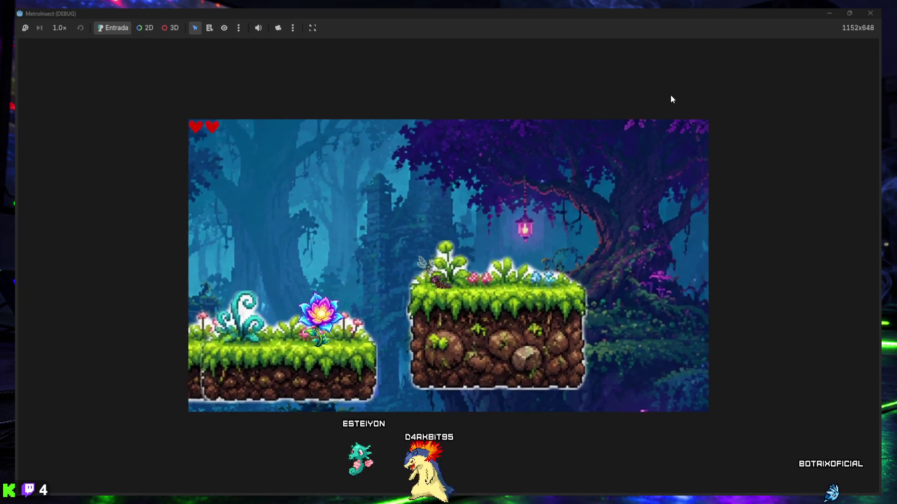
key("Right")
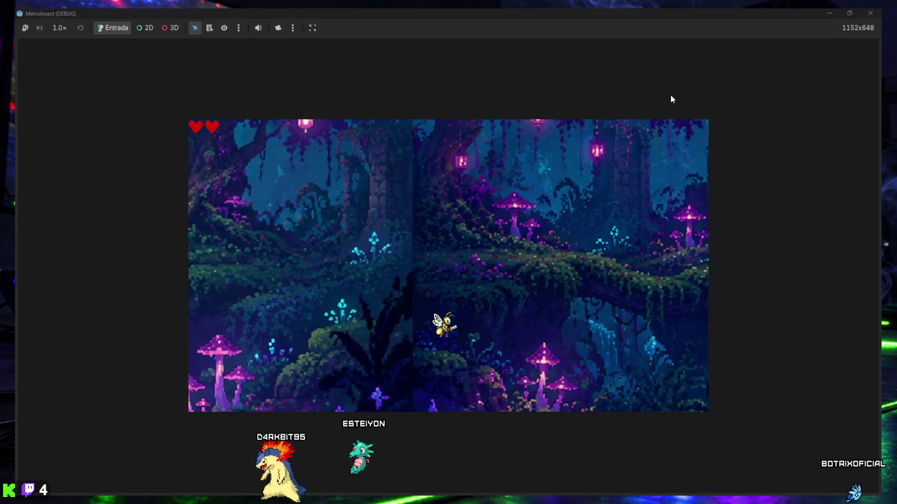
key("Right")
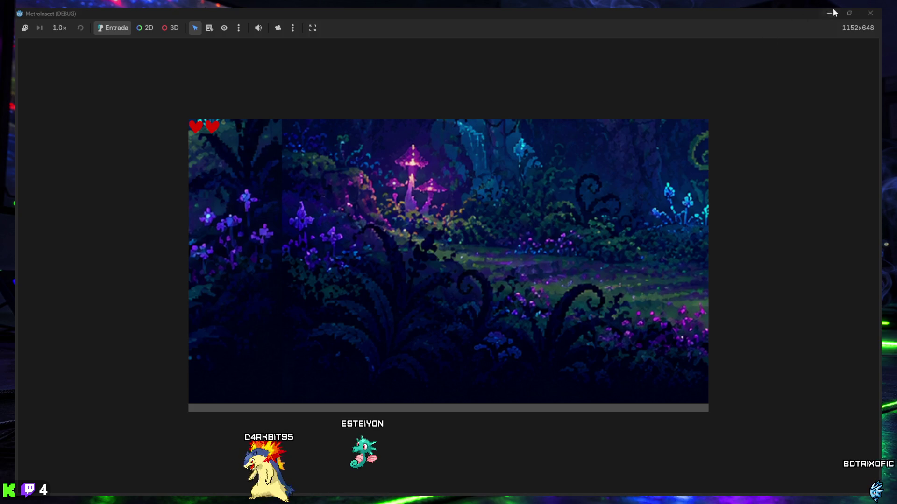
left_click(869, 14)
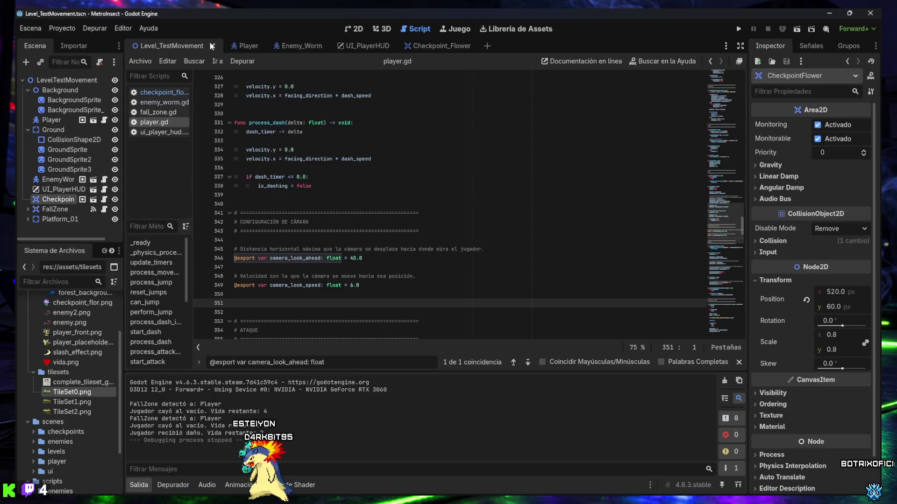
Set the Player Camera2D Limit Bottom to 550 and go back to Level_TestMovement.
left_click(242, 46)
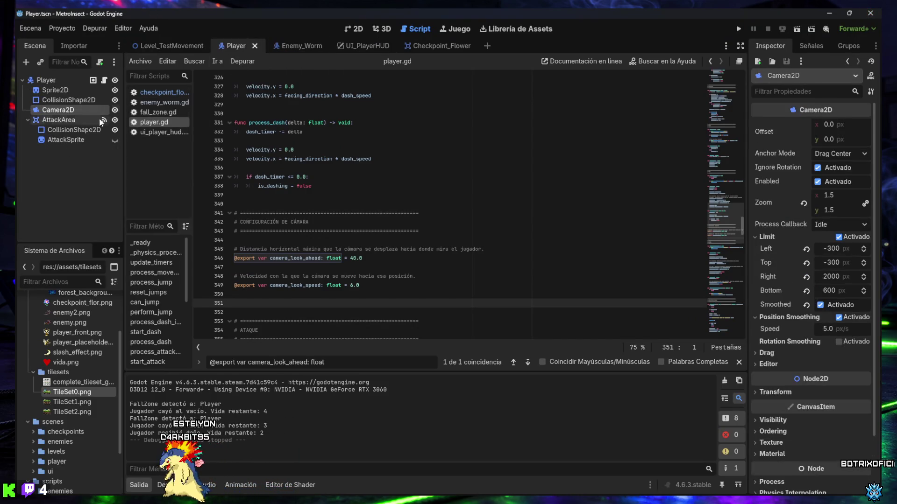
left_click(828, 291)
type("550")
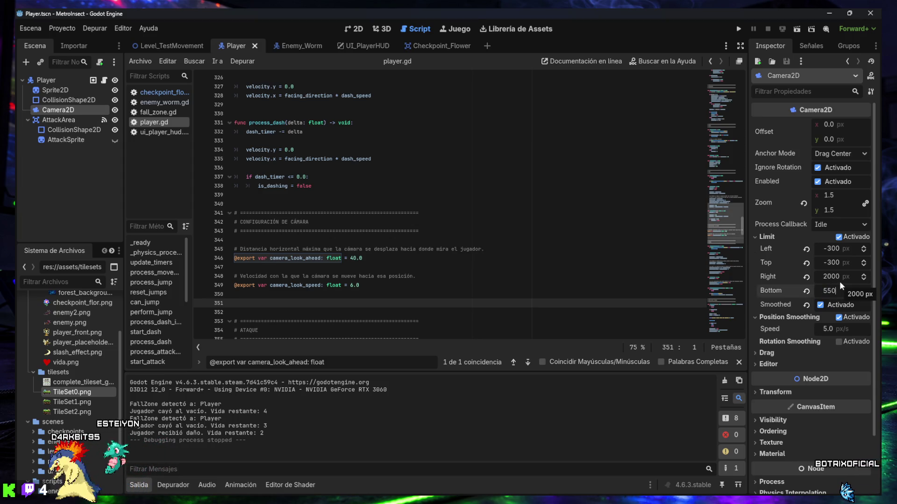
key("Return")
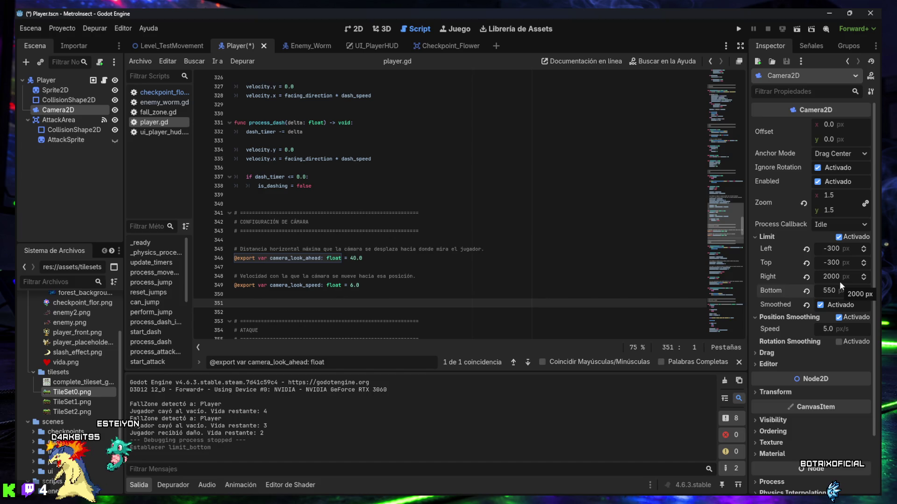
left_click(490, 204)
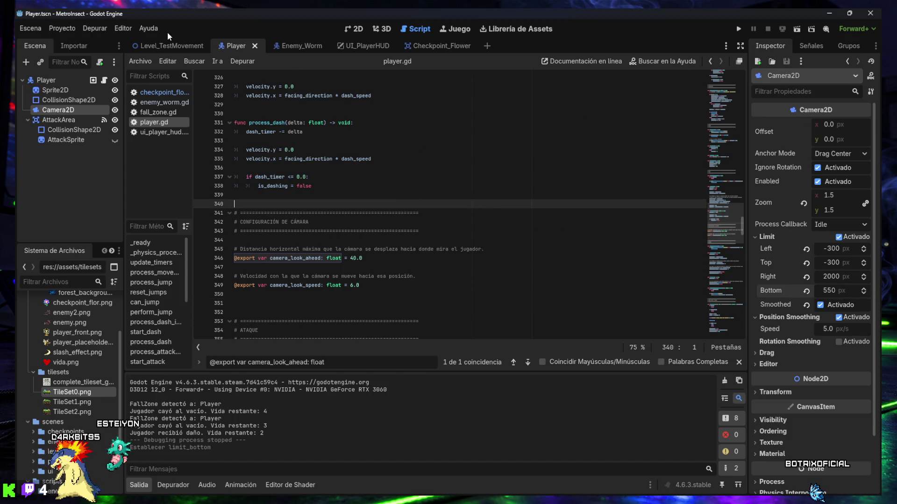
left_click(167, 45)
Run the game and walk the bee right until it falls, checking the 550 bottom limit.
left_click(739, 28)
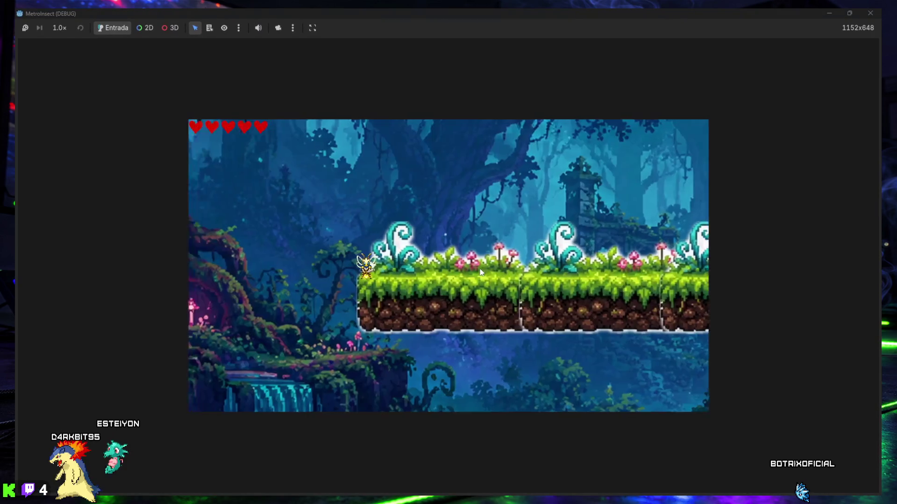
key("Right")
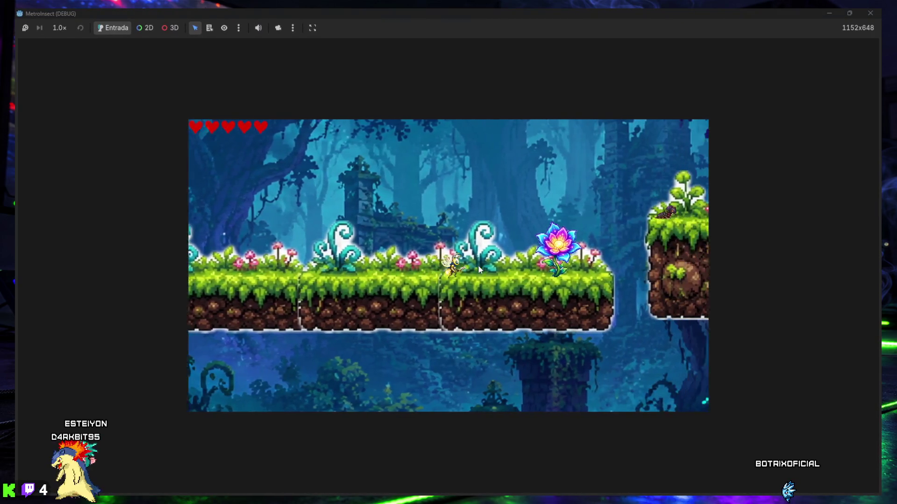
key("Right")
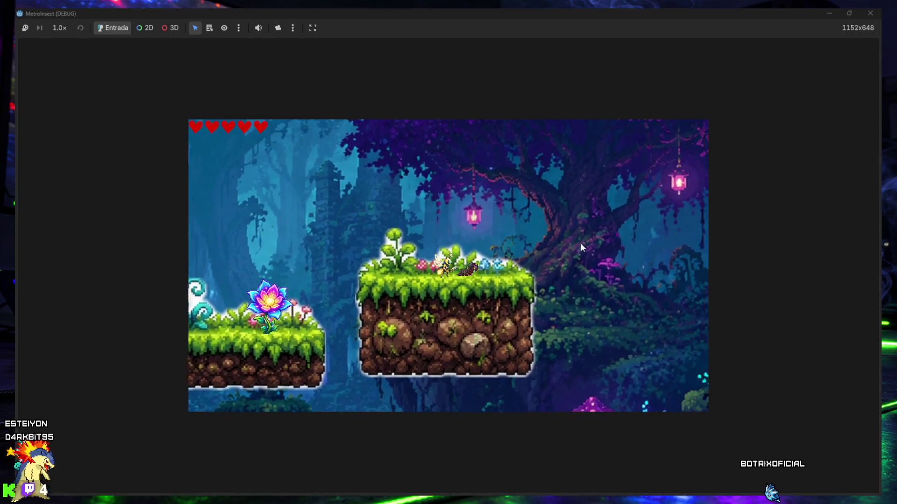
key("Right")
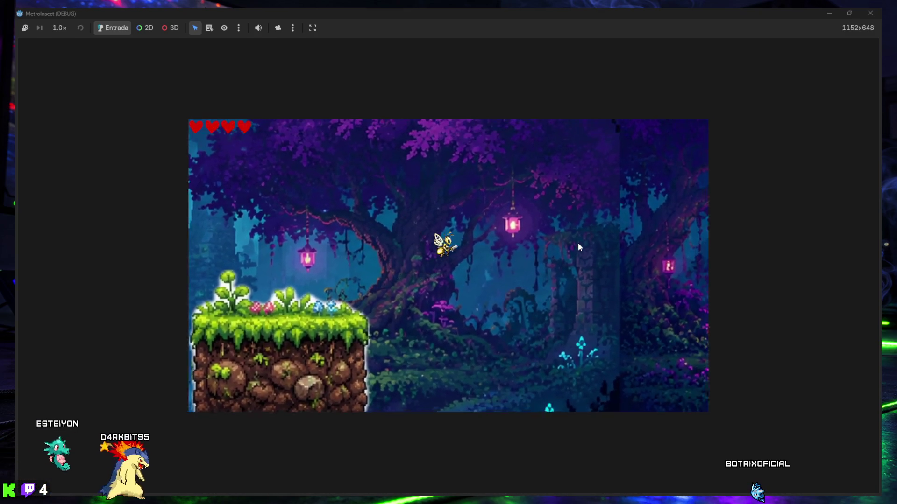
key("Right")
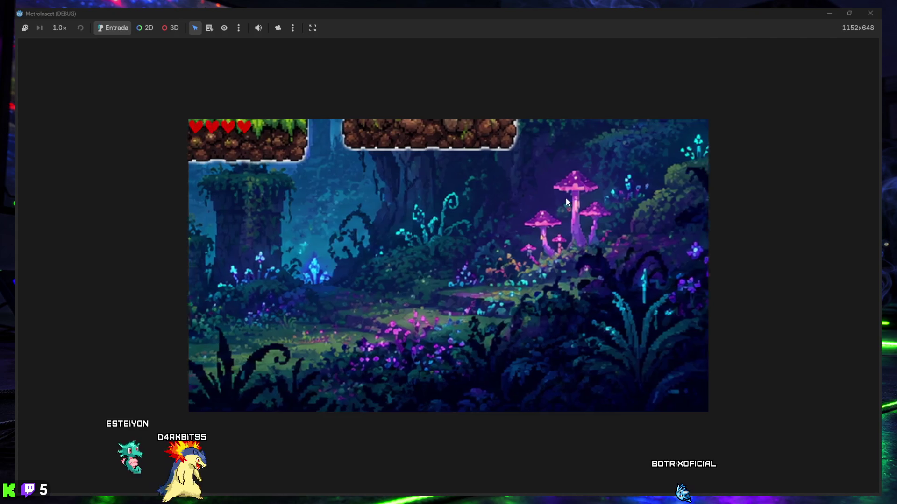
left_click(869, 14)
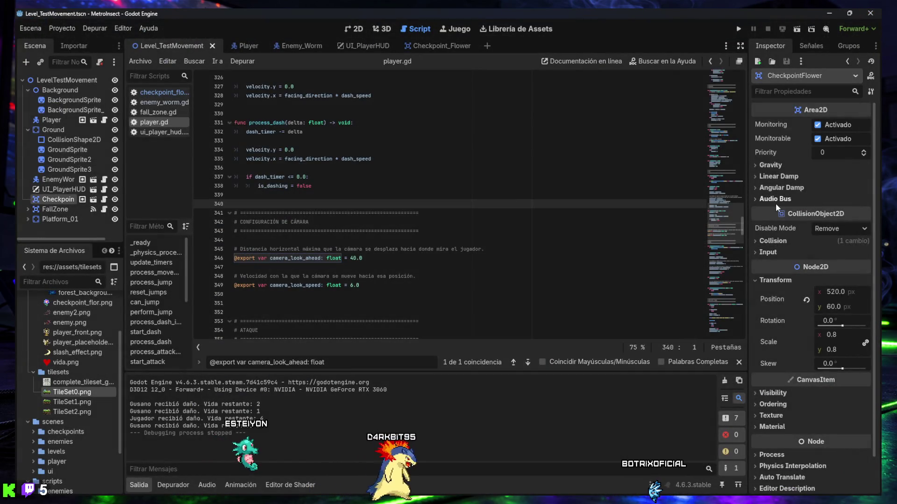
left_click(243, 46)
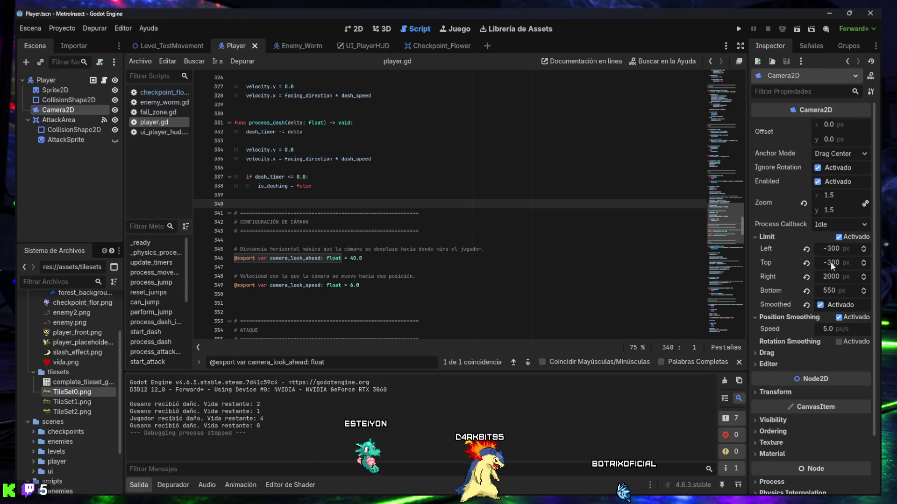
mouse_move(813, 254)
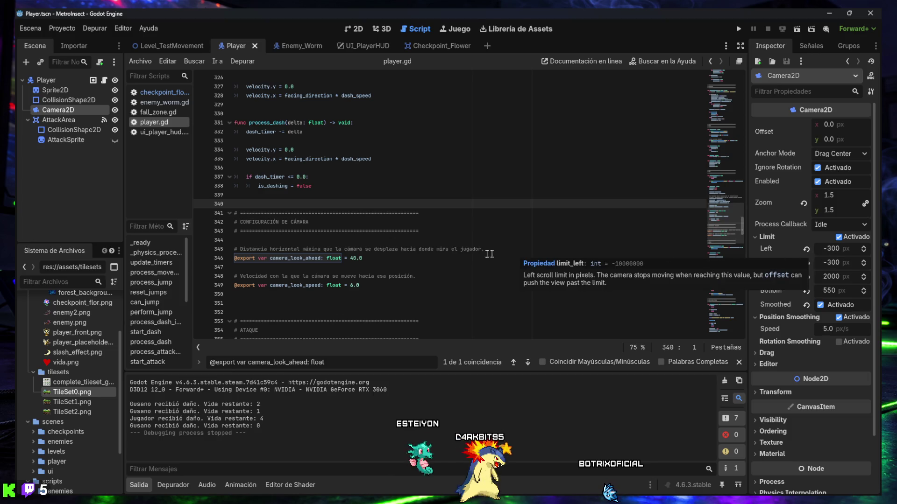
key("super+shift+s")
key("Escape")
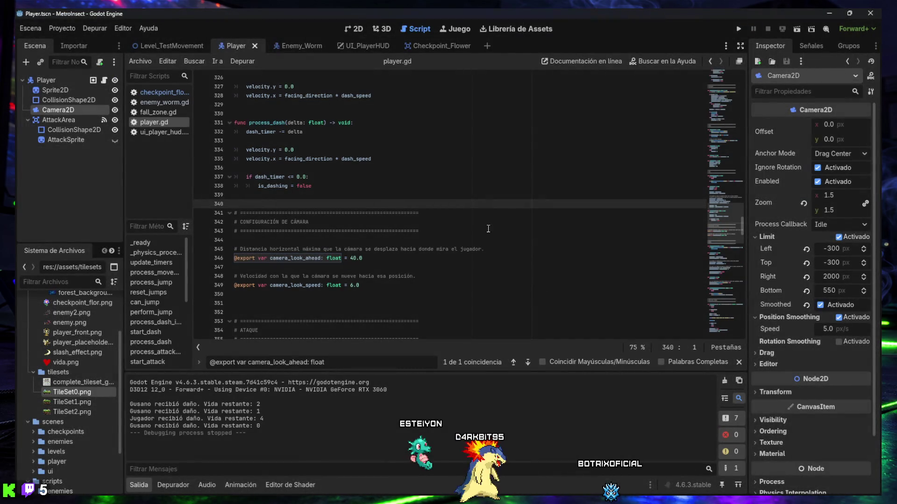
key("super+shift+s")
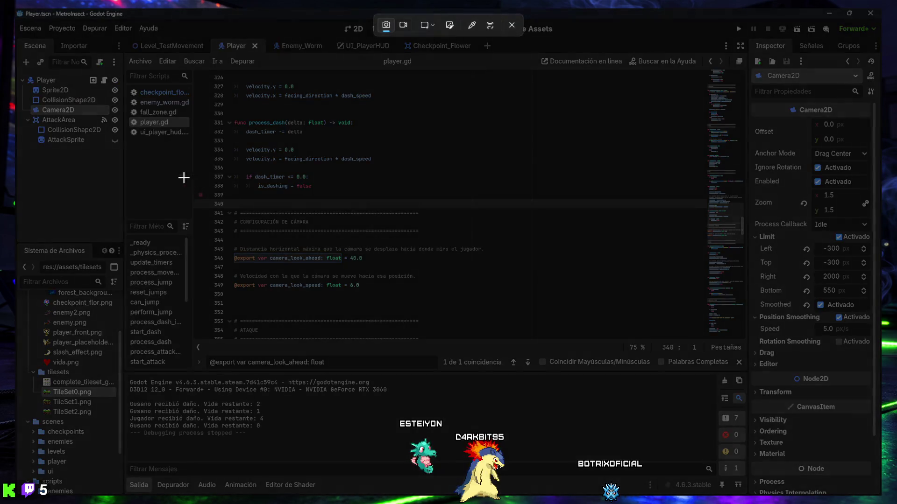
mouse_move(15, 9)
left_mouse_down()
mouse_move(65, 52)
mouse_move(762, 400)
mouse_move(868, 479)
mouse_move(880, 497)
left_mouse_up()
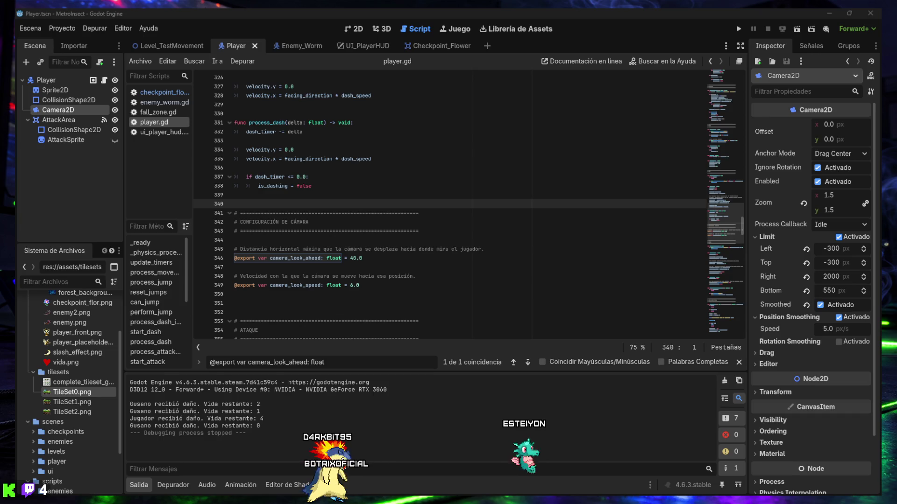
left_click(186, 47)
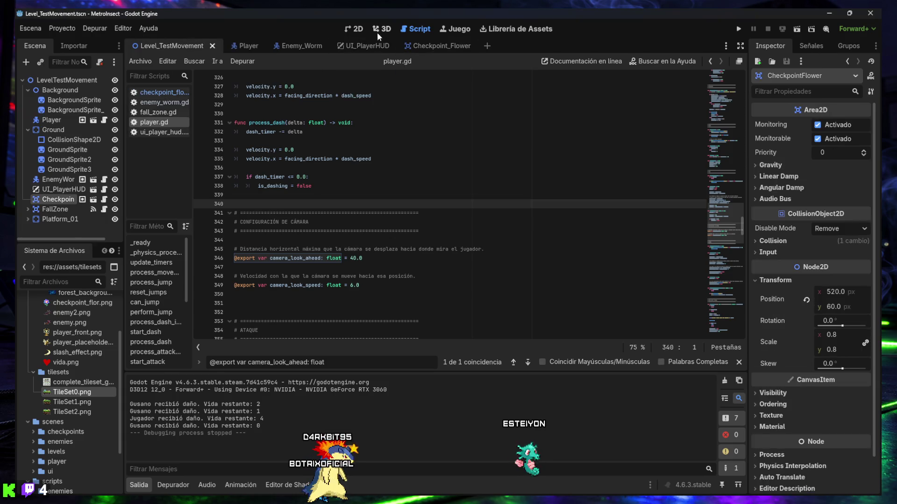
Frame the platforms in the 2D view and run the current level.
left_click(360, 28)
mouse_move(563, 233)
left_mouse_down()
mouse_move(373, 205)
mouse_move(289, 179)
mouse_move(401, 185)
left_mouse_up()
scroll(290, 179, "down", 4)
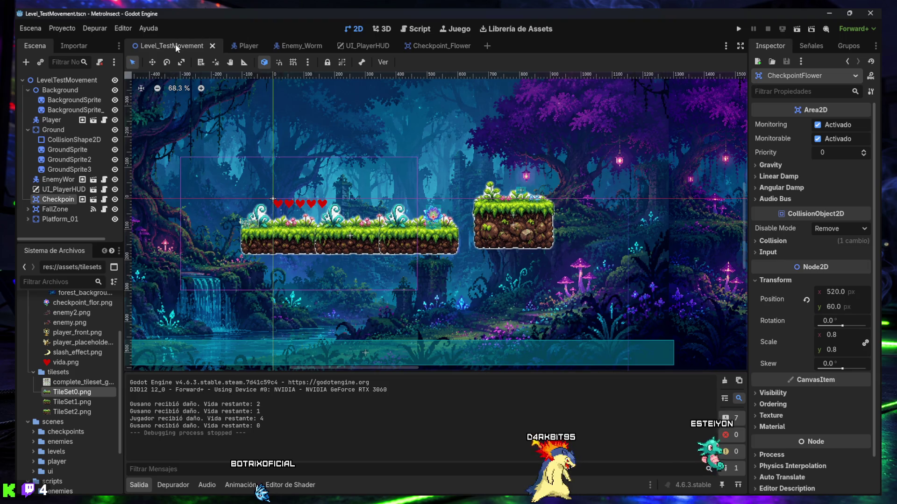
left_click(796, 29)
Walk the insect right past the flower and jump up onto the raised ledge.
key("Right")
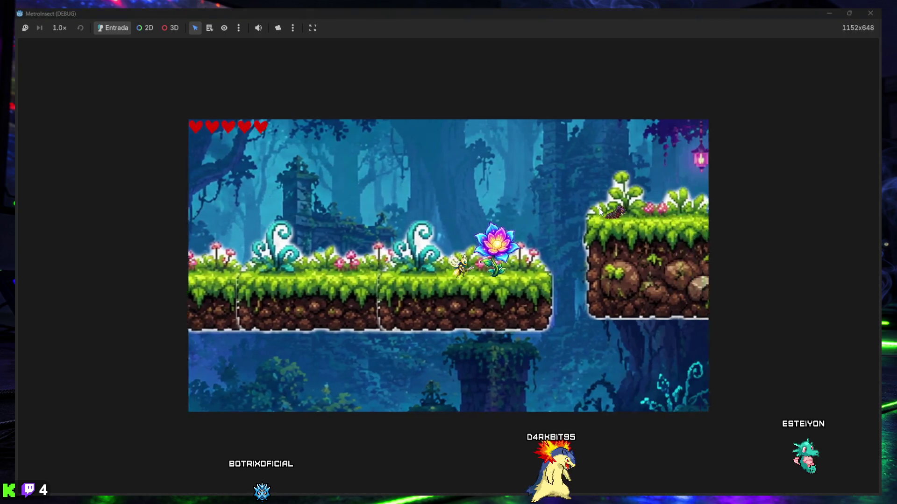
key("Right")
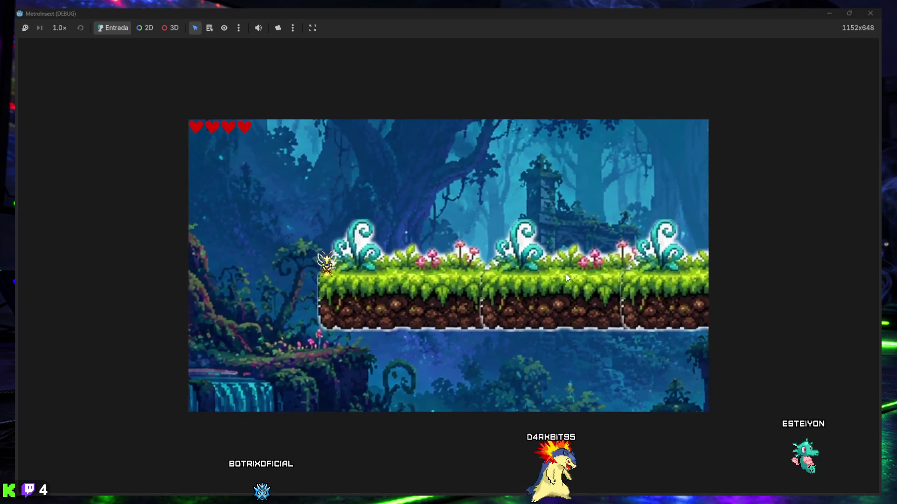
key("space")
key("Right")
key("Right")
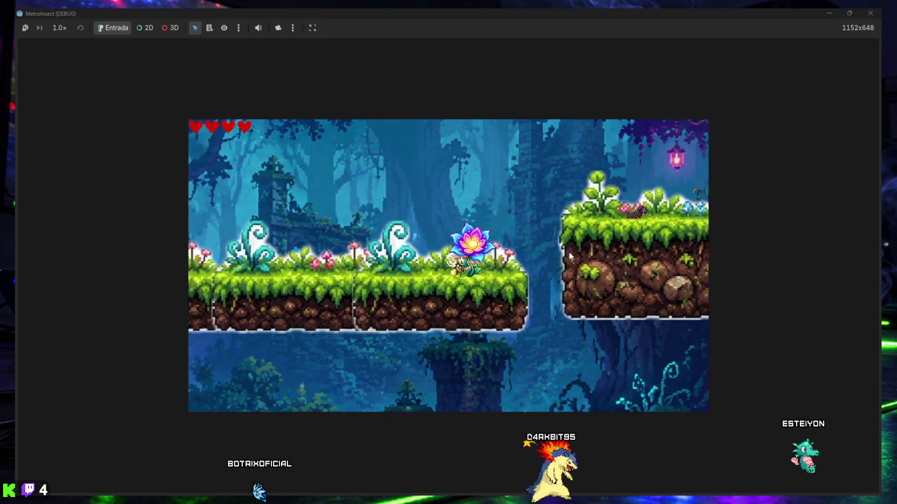
key("Right")
key("space")
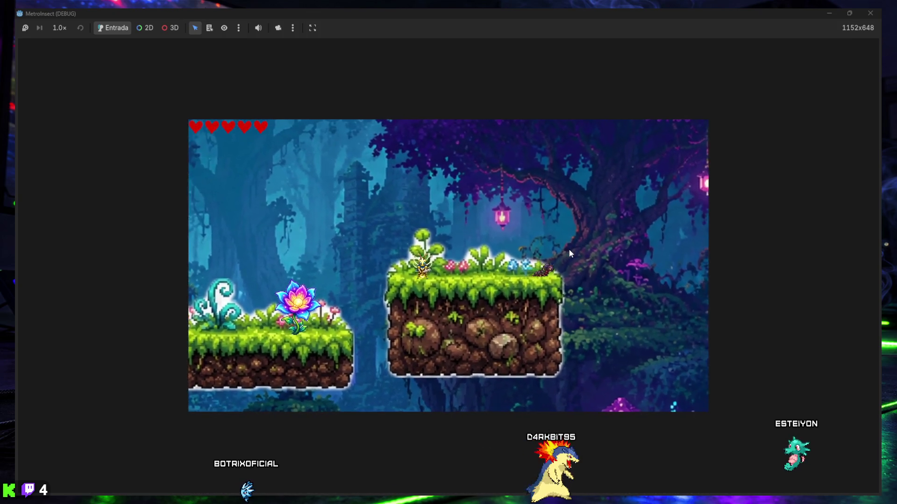
Step left and right on the ledge to test the camera look-ahead.
key("Left")
key("Left")
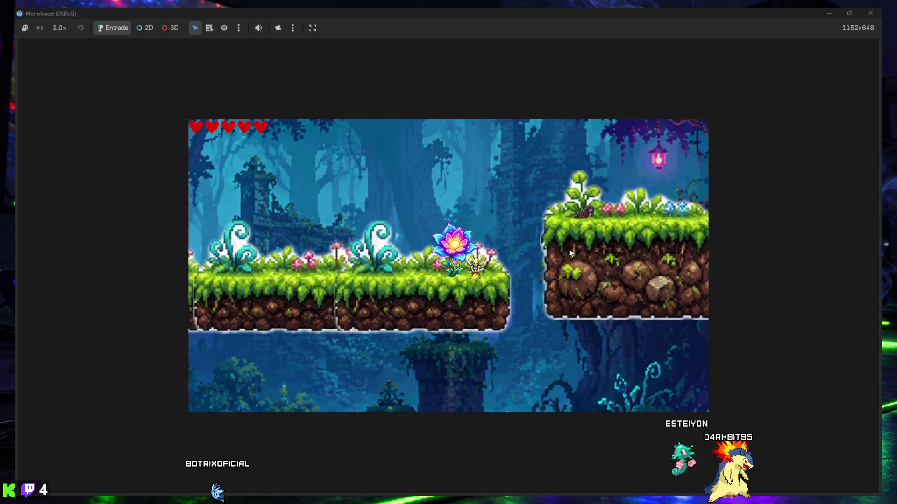
key("Right")
key("Left")
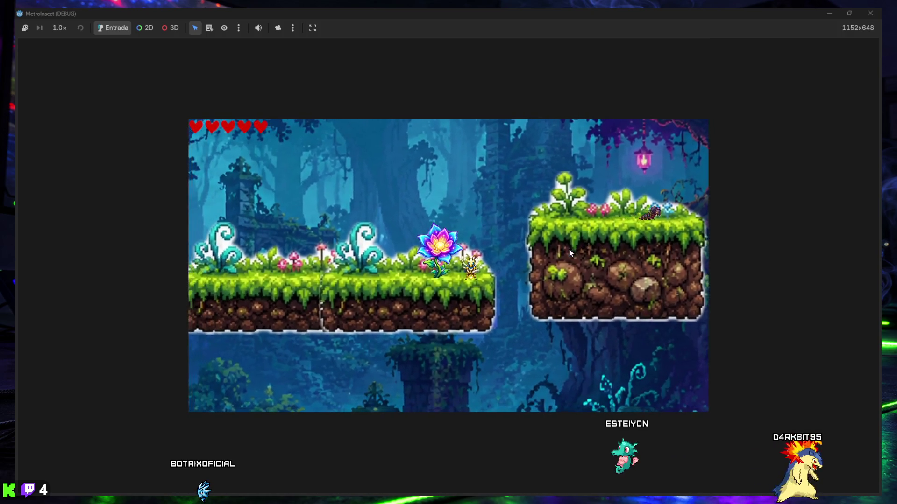
key("Left")
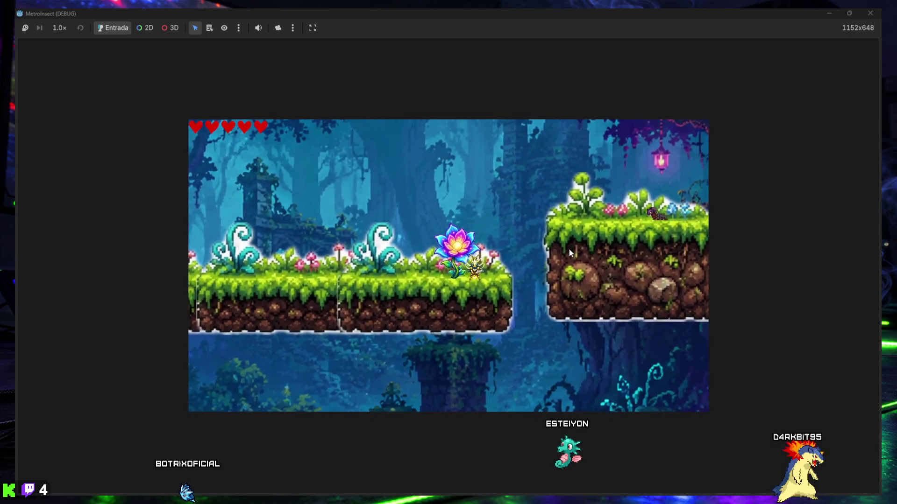
Jump across the gap between the platforms and back, then close the game.
key("Right")
key("space")
key("Left")
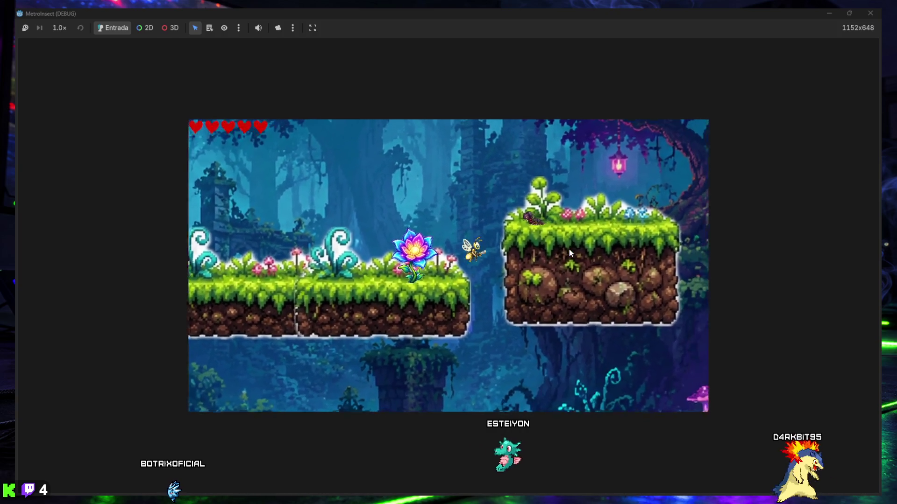
key("Right")
key("Left")
key("Left")
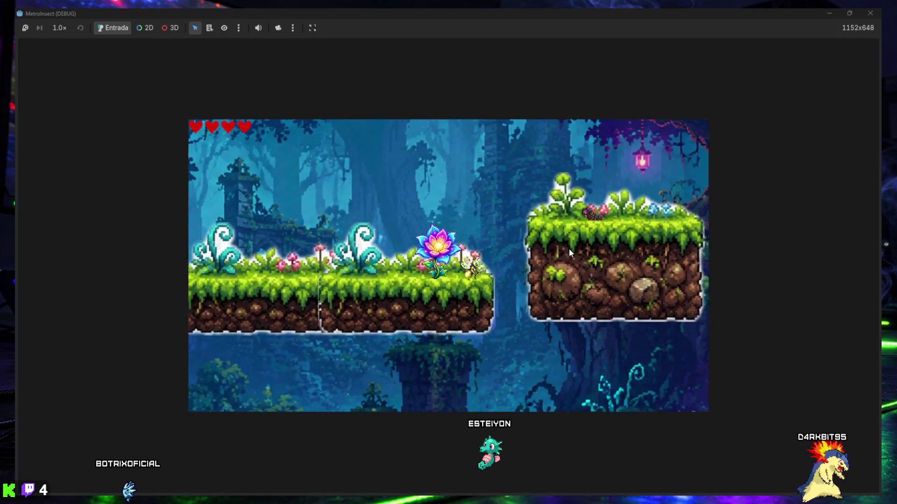
key("Right")
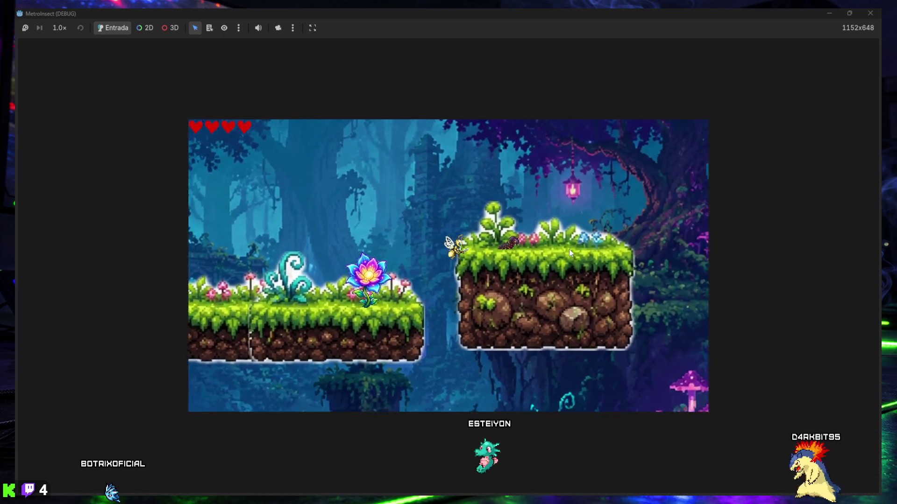
left_click(870, 13)
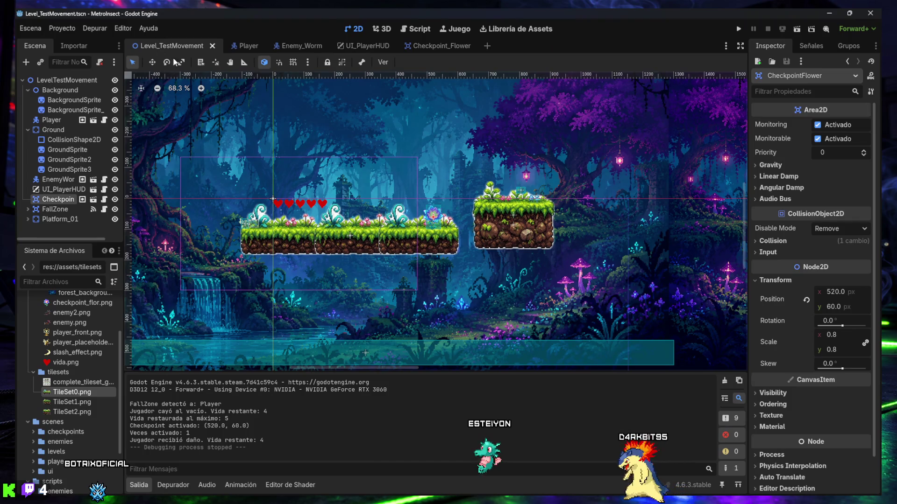
Select Platform_01 and lower it 8 px to y 62.
left_click(509, 225)
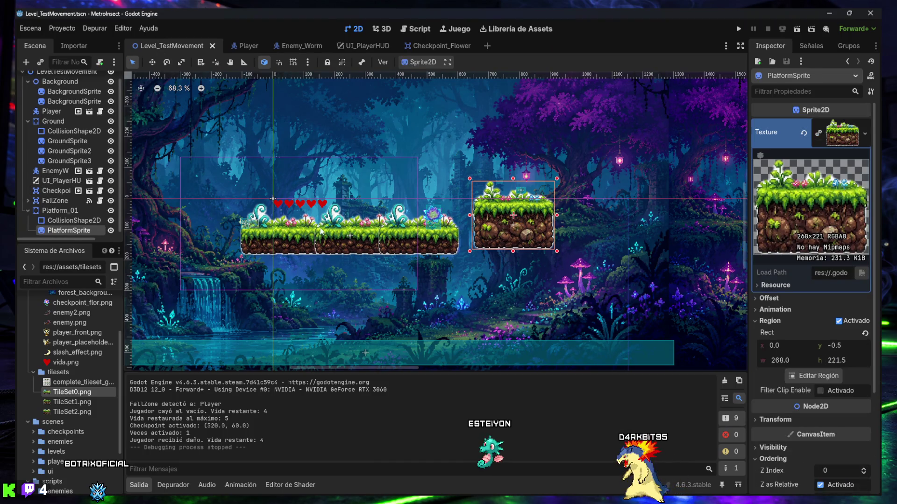
left_click(59, 207)
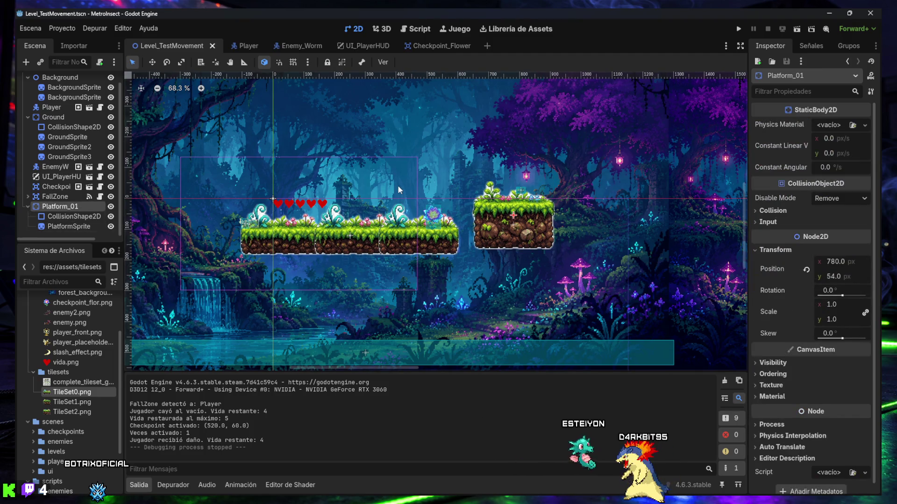
key("shift+Down")
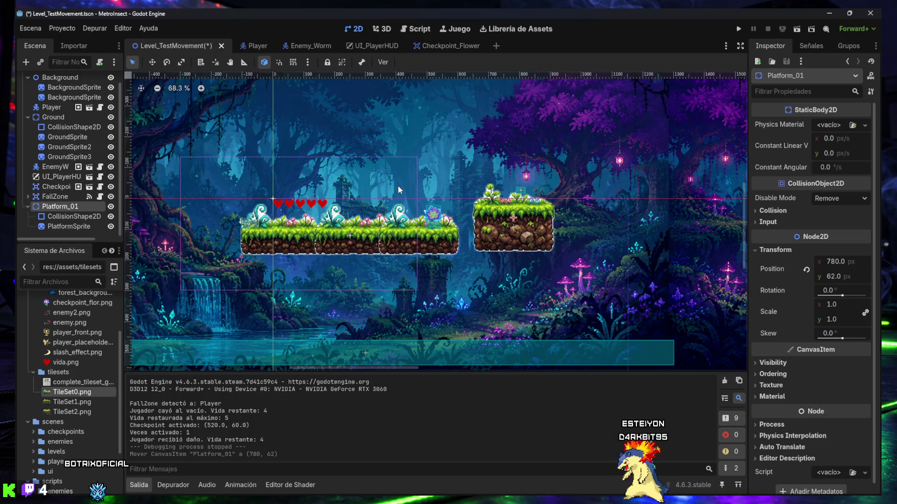
Playtest the level, flying the bee back and forth between the platforms to check the camera.
left_click(794, 30)
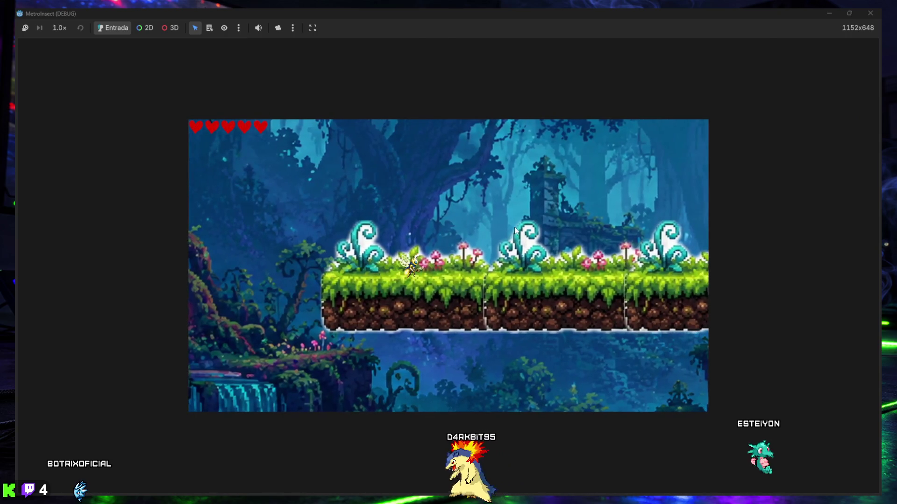
key("Right")
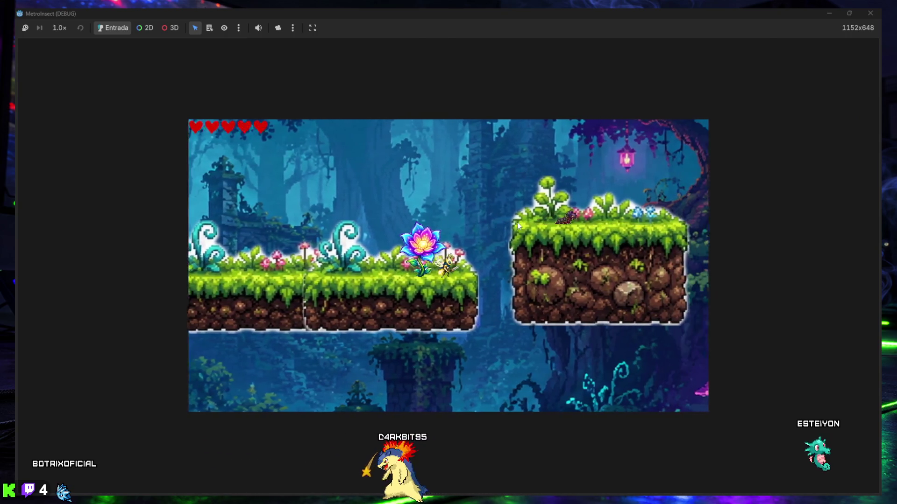
key("Left")
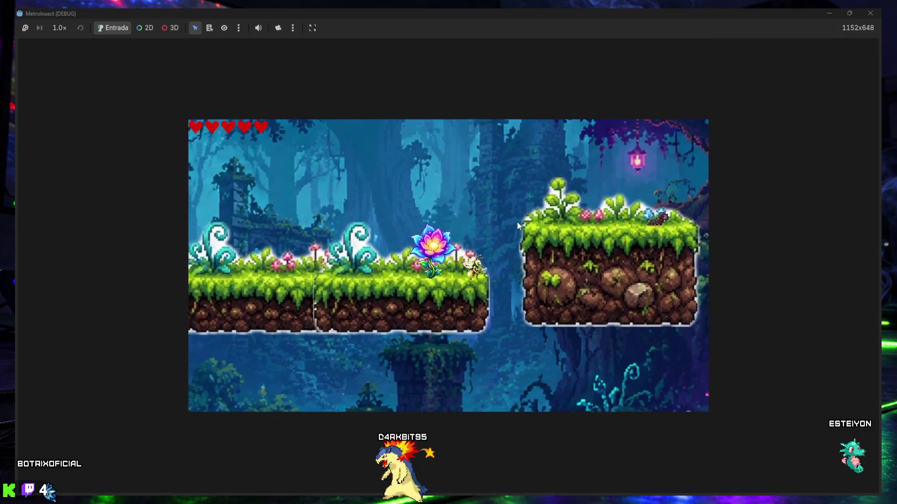
key("Right")
key("Left")
key("Right")
key("Left")
key("Left")
key("Right")
key("Left")
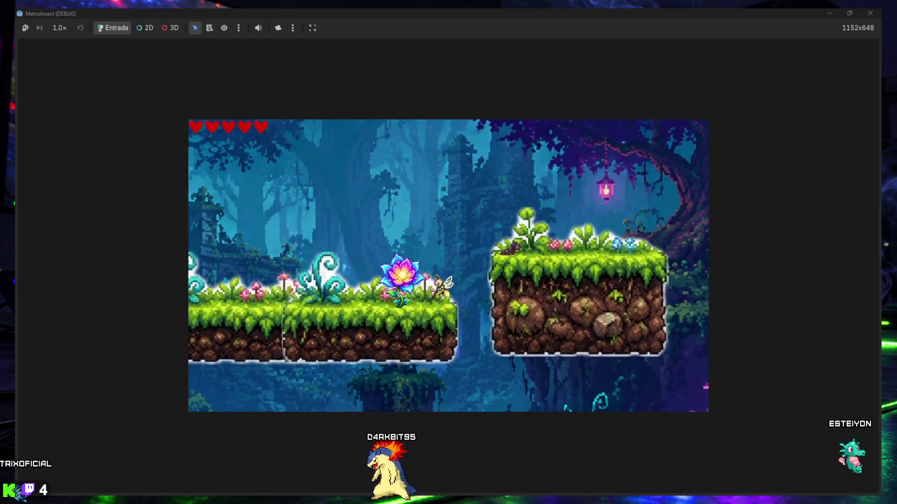
key("Right")
key("Left")
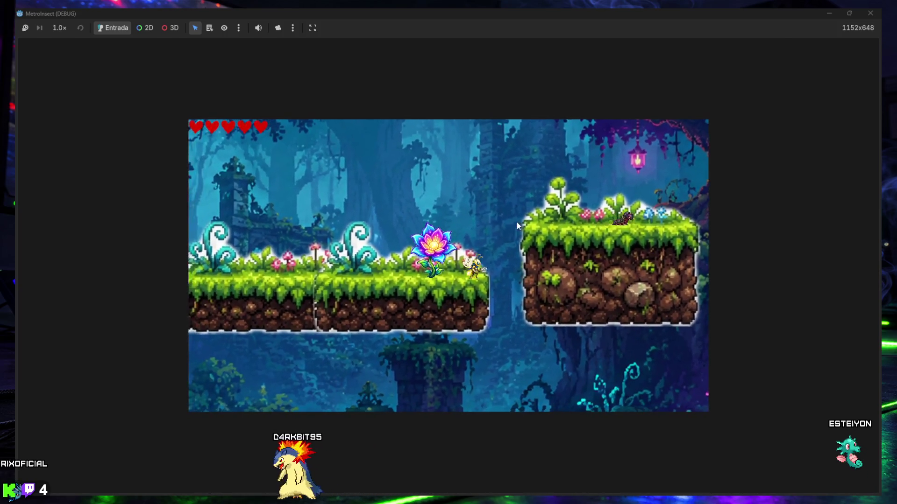
key("Right")
key("Left")
key("Right")
key("Left")
key("Right")
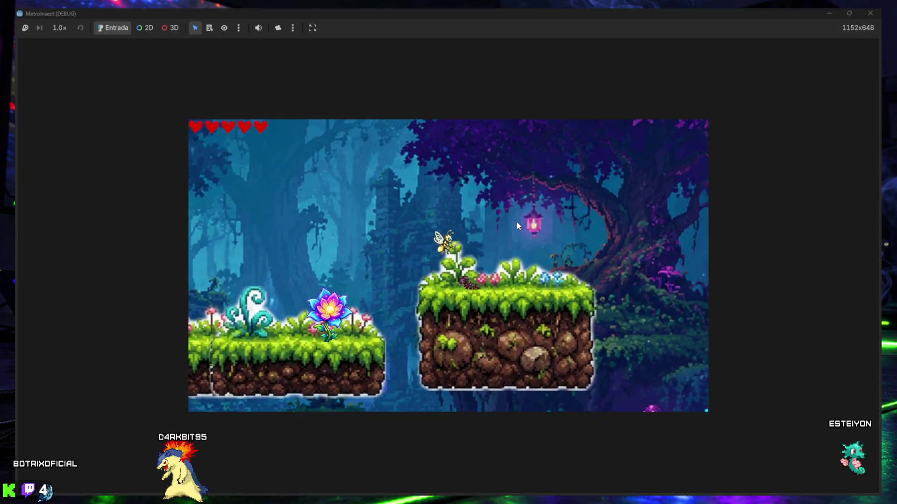
key("Left")
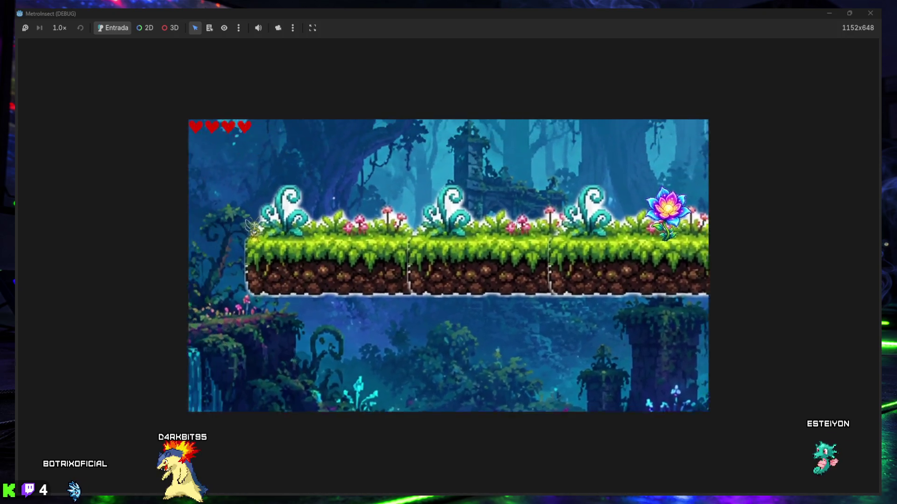
left_click(870, 13)
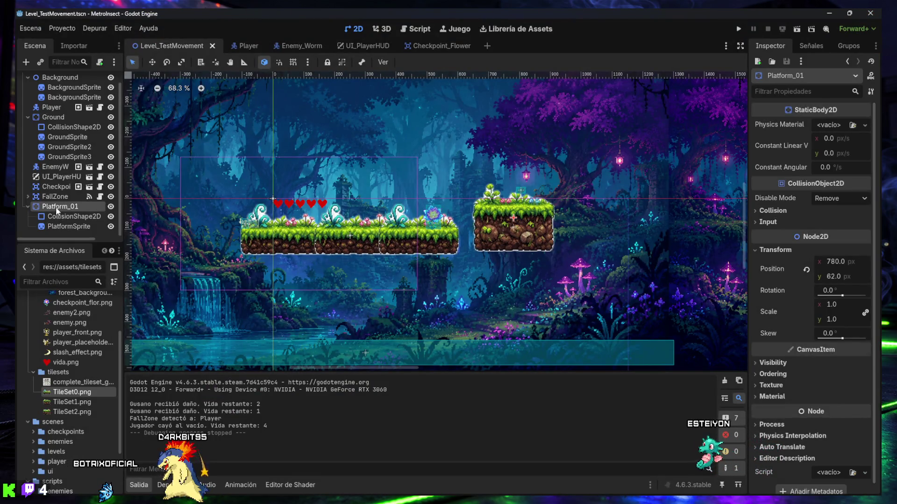
Lower Platform_01 to y 70, save the level, and run it.
key("shift+Down")
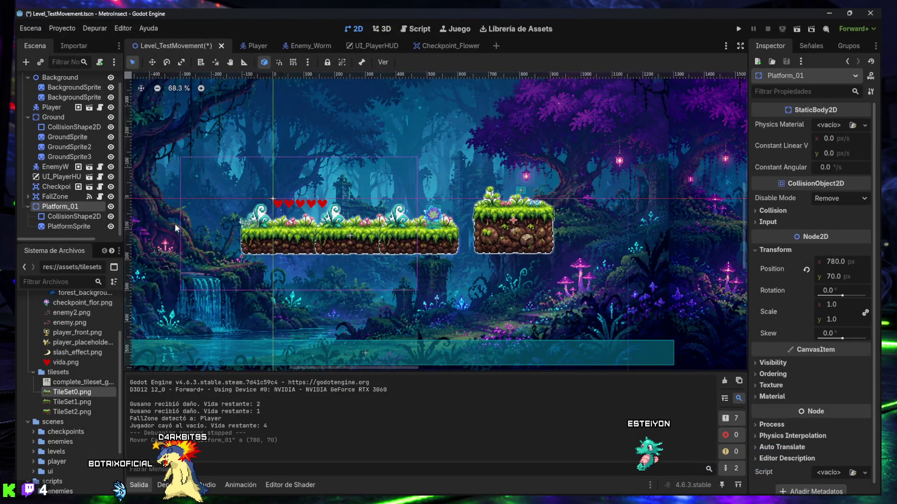
key("ctrl+s")
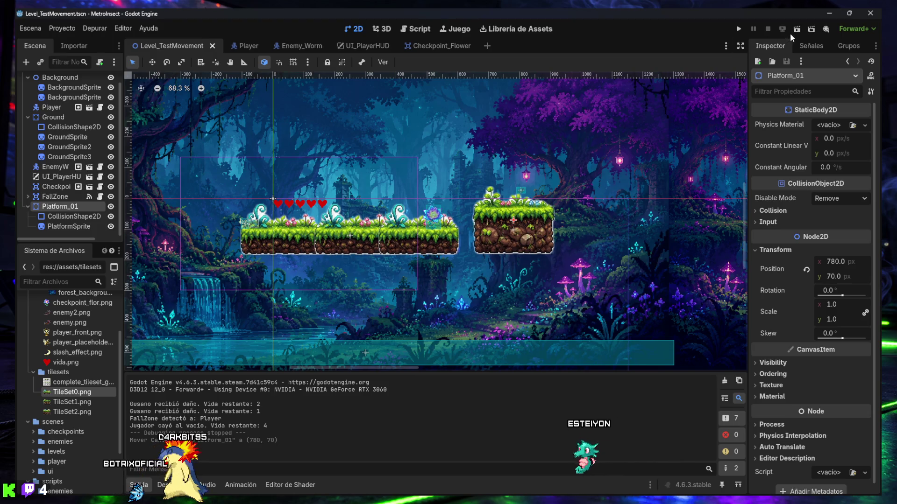
left_click(796, 30)
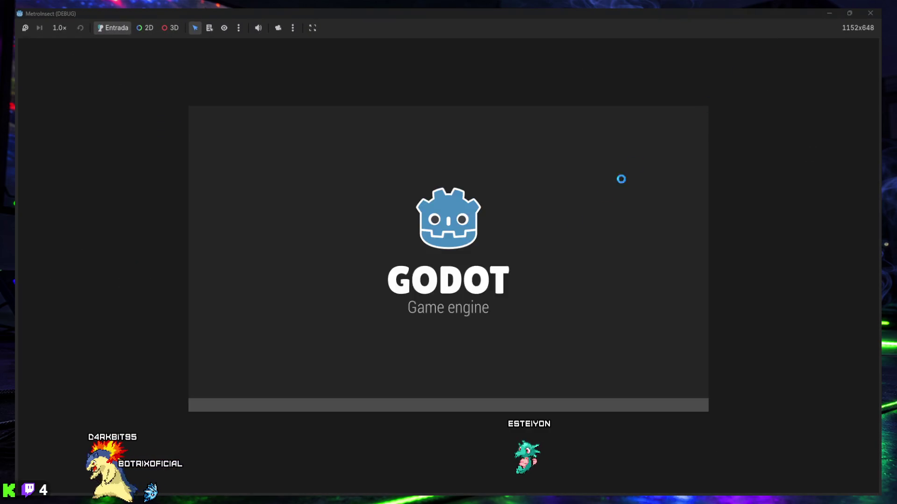
Jump the bee onto the higher right platform and back to check the new height.
key("Right")
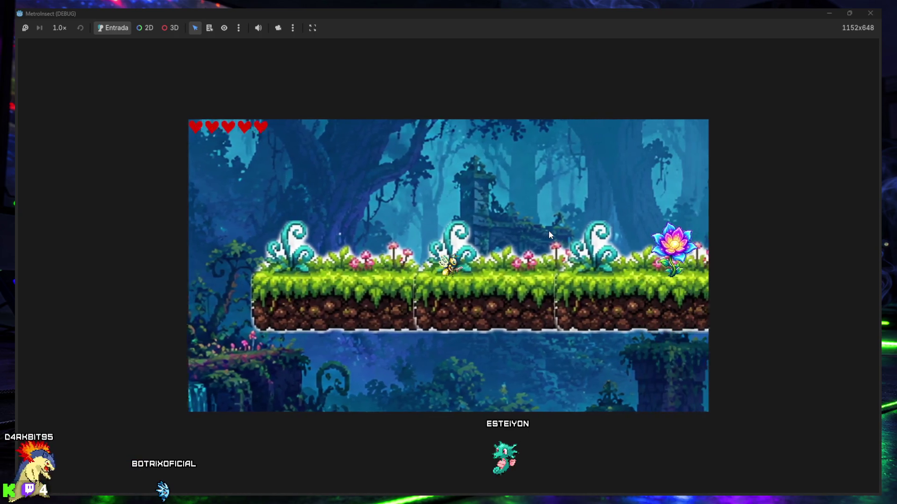
key("space")
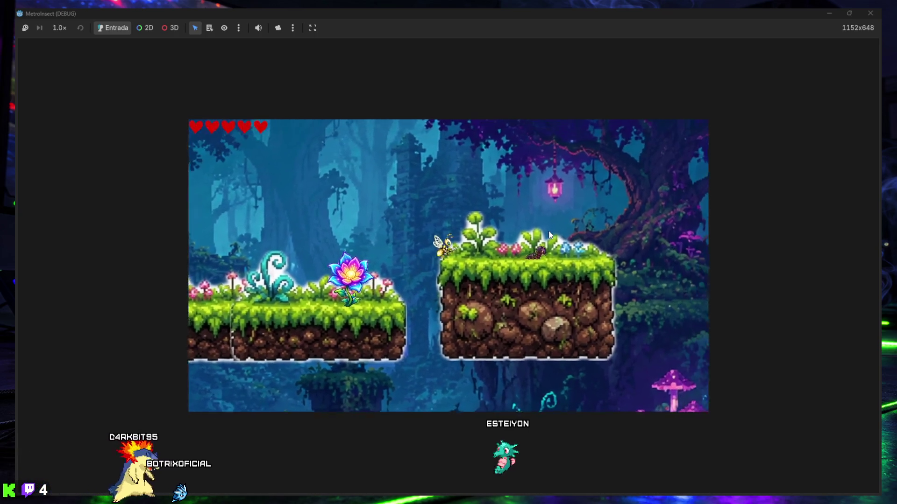
key("Right")
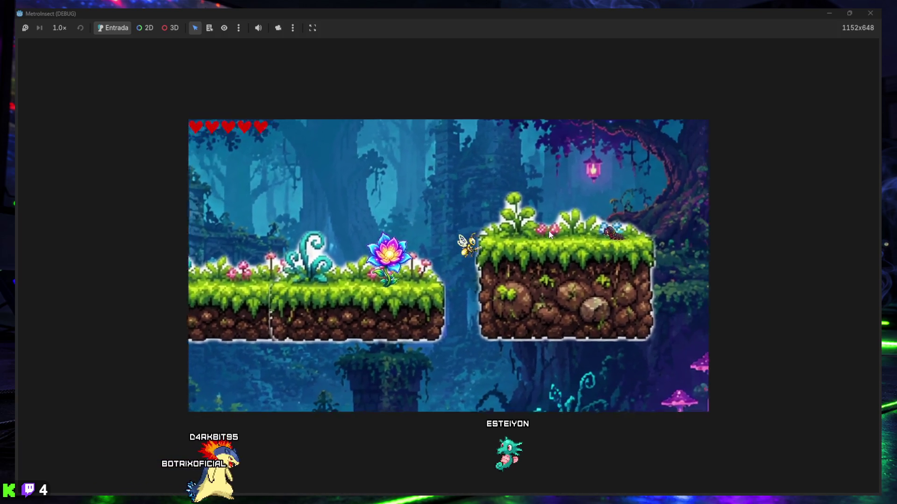
key("Left")
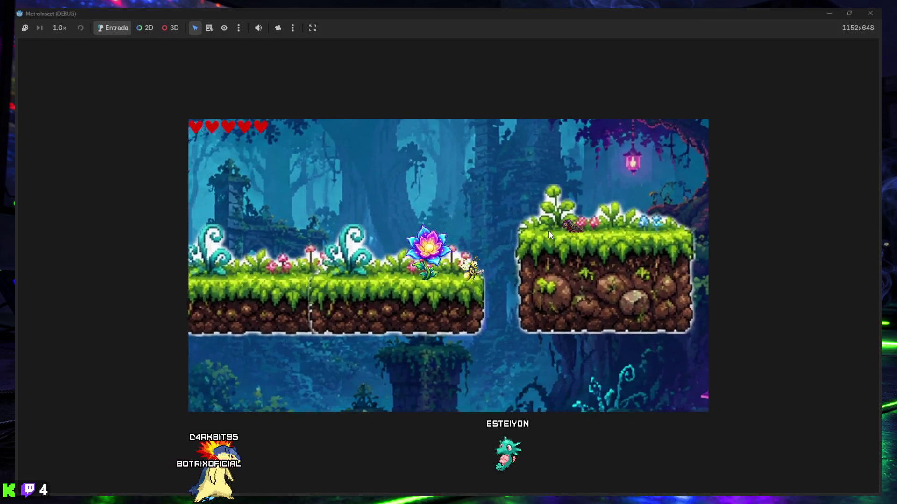
key("Right")
key("space")
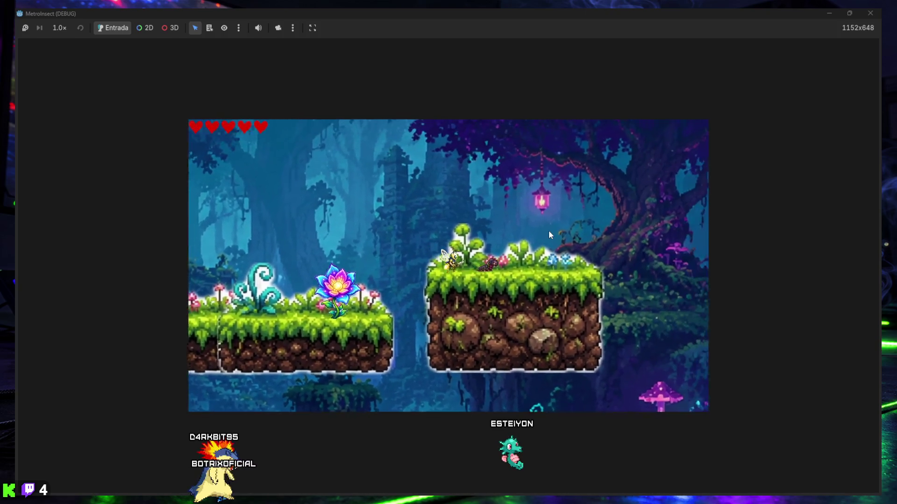
key("Right")
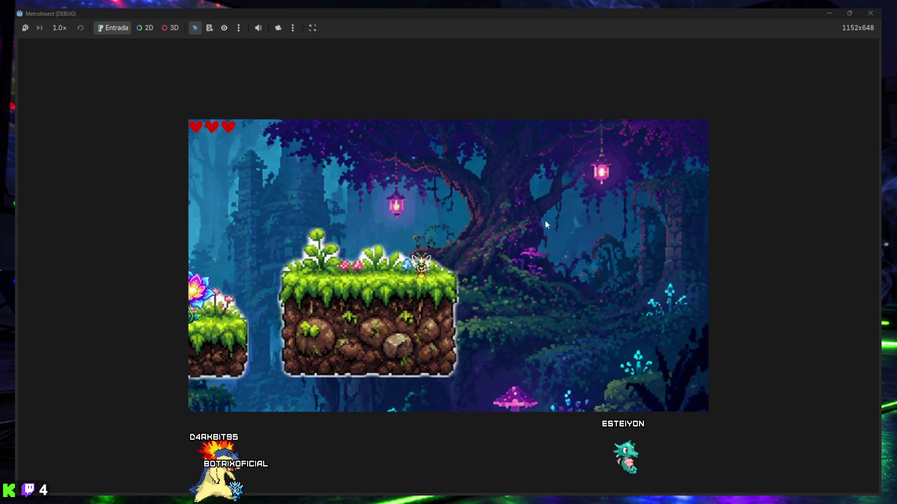
key("Left")
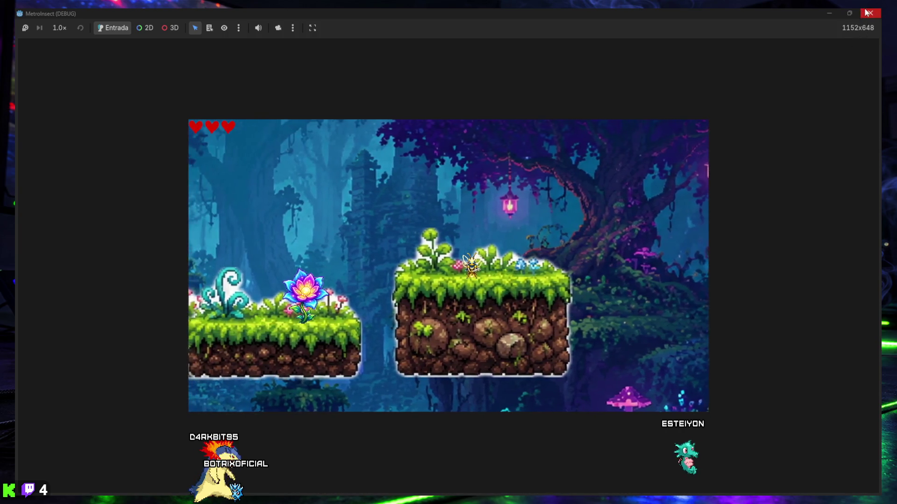
left_click(870, 14)
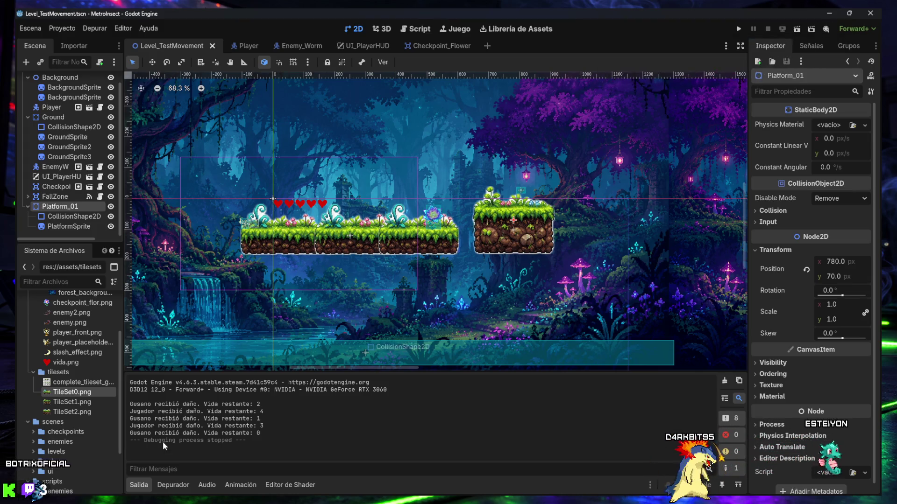
Hide the Output panel and reframe the canvas around the platforms.
left_click(143, 485)
mouse_move(272, 274)
left_mouse_down()
mouse_move(304, 344)
mouse_move(319, 351)
left_mouse_up()
scroll(319, 350, "up", 2)
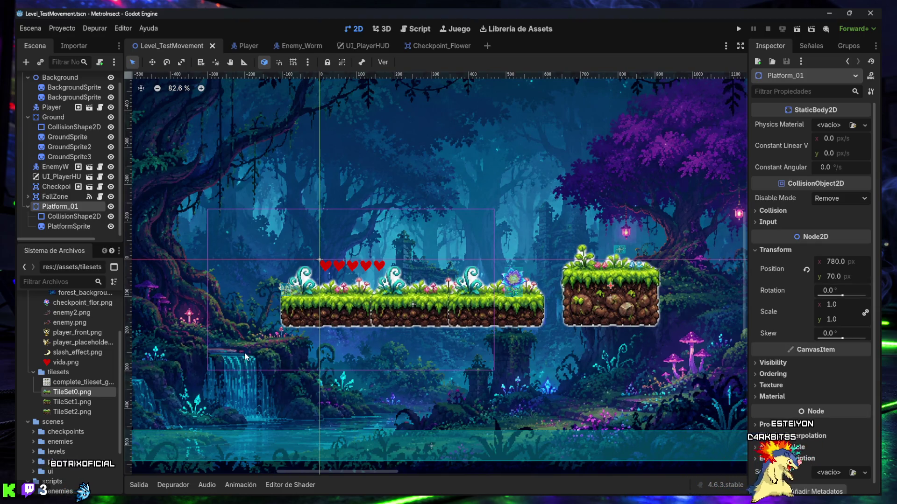
Widen the dock and collapse the tilesets, backgrounds, sprites, assets and scripts folders.
left_click_drag(125, 255, 147, 256)
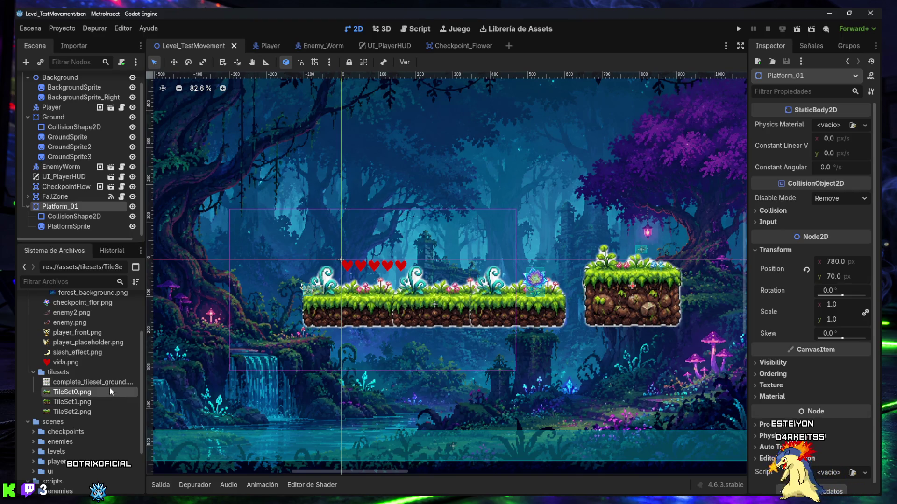
left_click(34, 371)
scroll(36, 363, "up", 3)
left_click(40, 340)
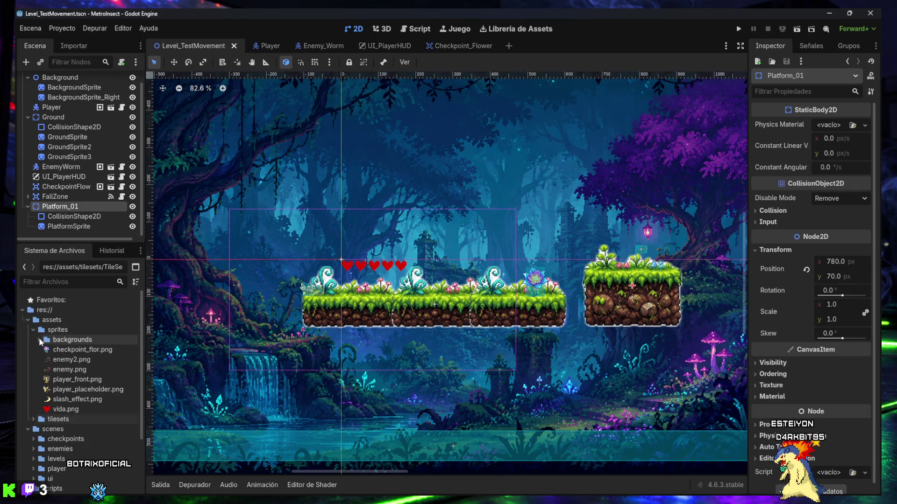
left_click(35, 329)
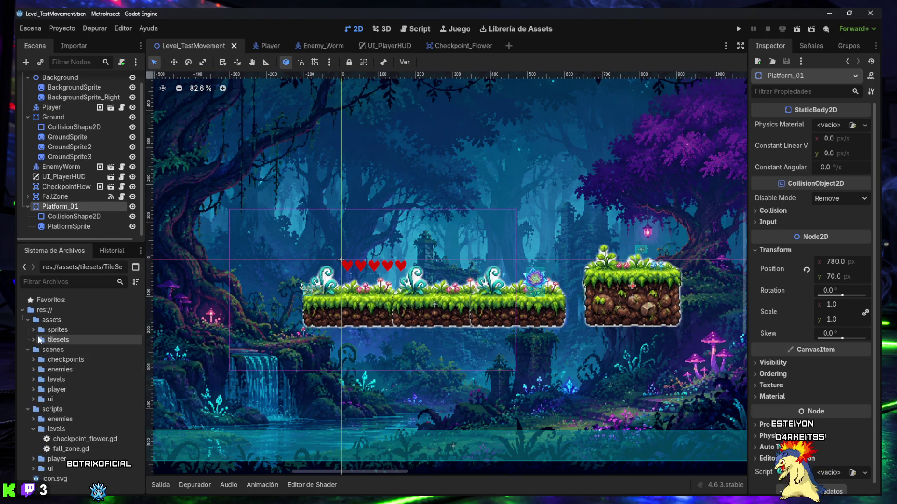
left_click(28, 320)
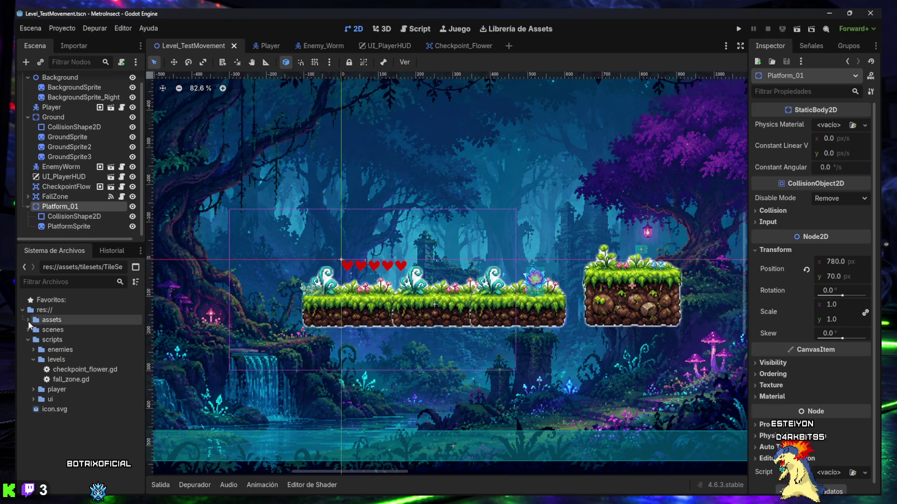
left_click(28, 340)
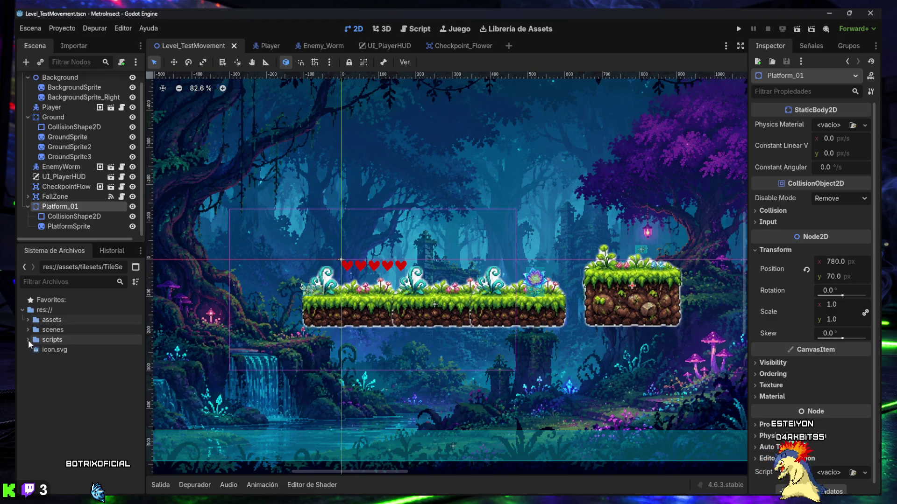
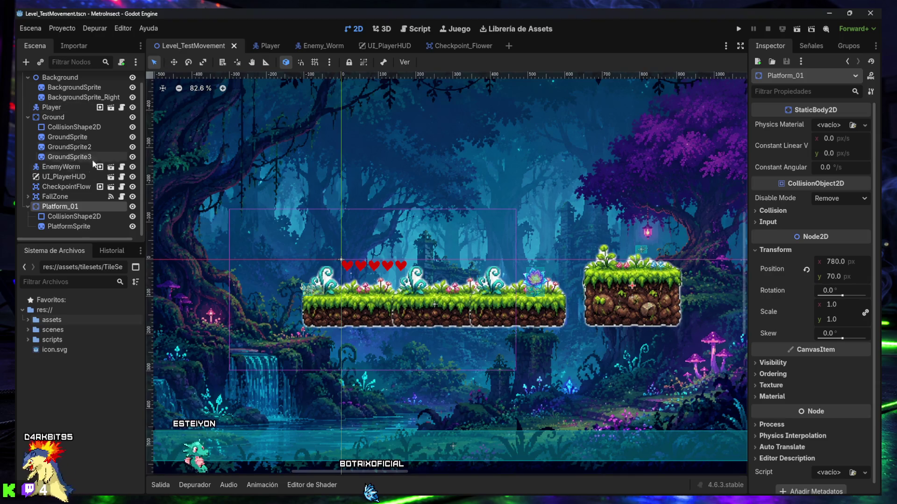
Enlarge the Scene dock and duplicate Platform_01 with its children into Platform_02.
left_click_drag(75, 241, 76, 341)
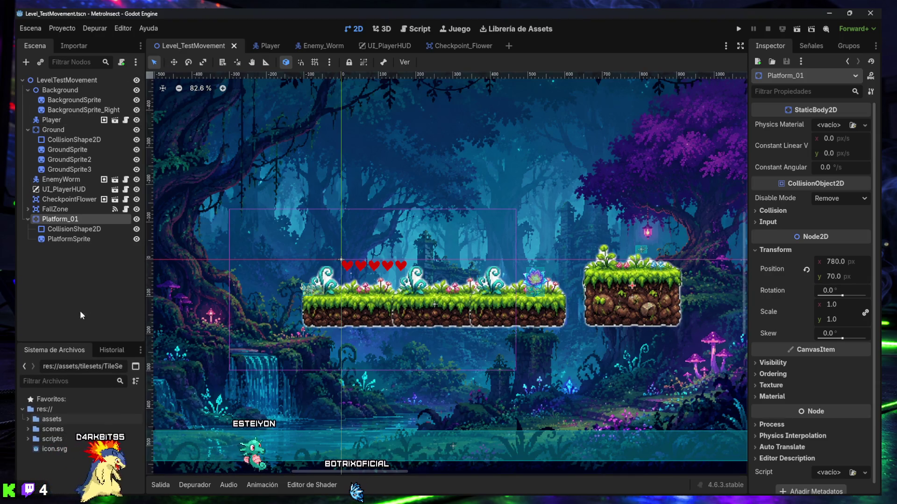
left_click_drag(143, 278, 157, 279)
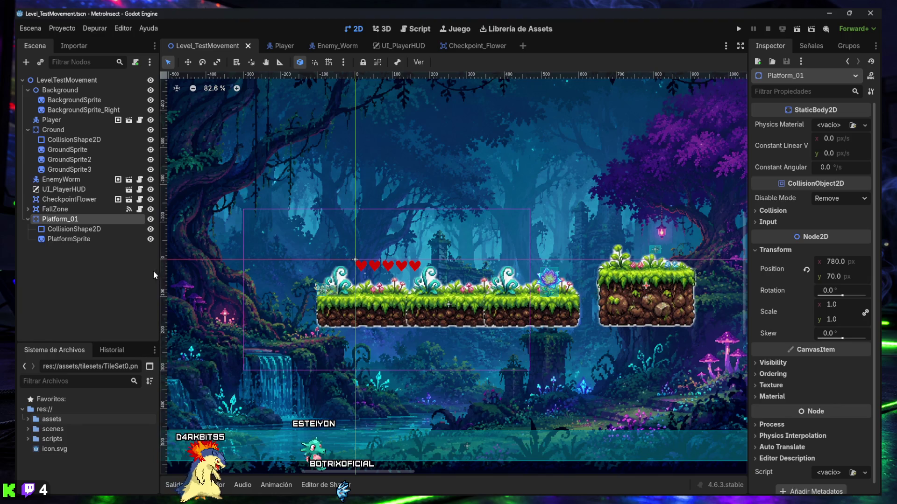
scroll(445, 298, "down", 3)
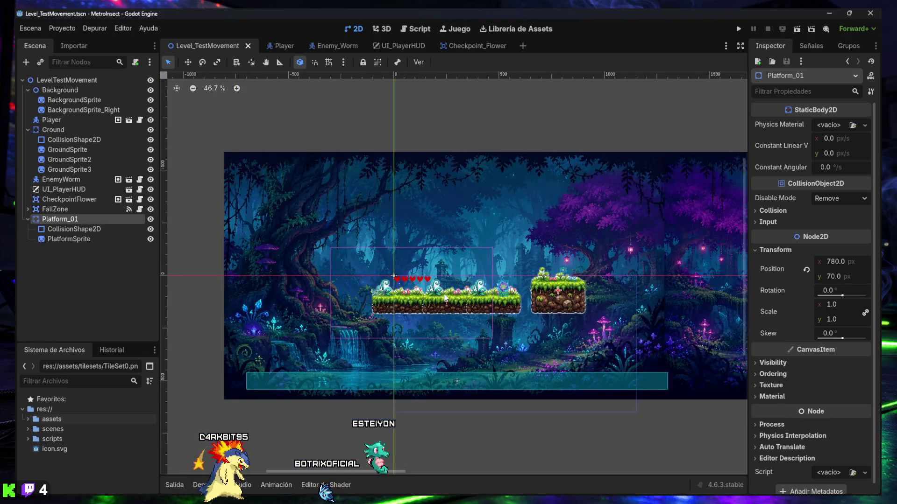
scroll(444, 298, "up", 1)
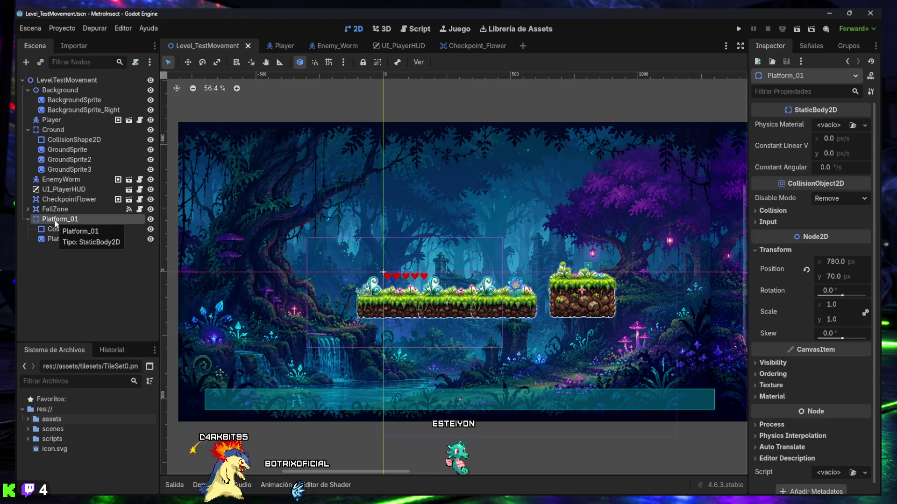
key("ctrl+d")
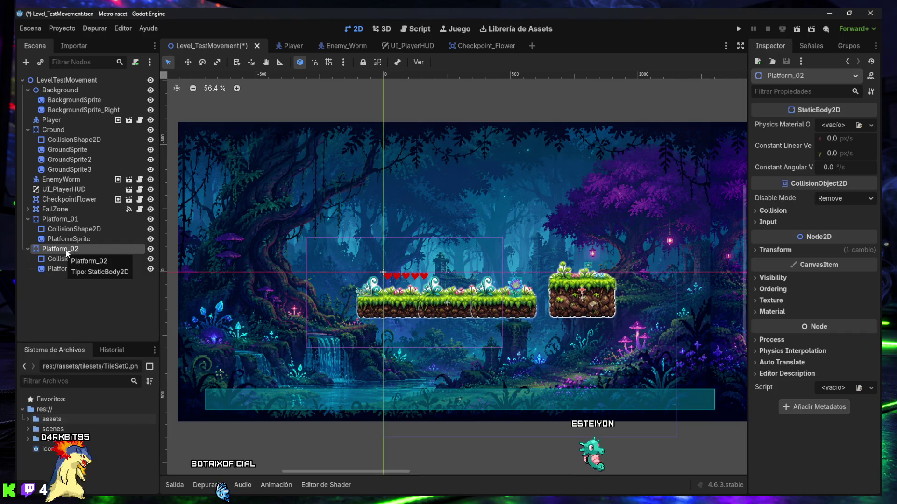
Duplicate Platform_02 into Platform_03, then reselect Platform_02 in the scene tree.
key("ctrl+d")
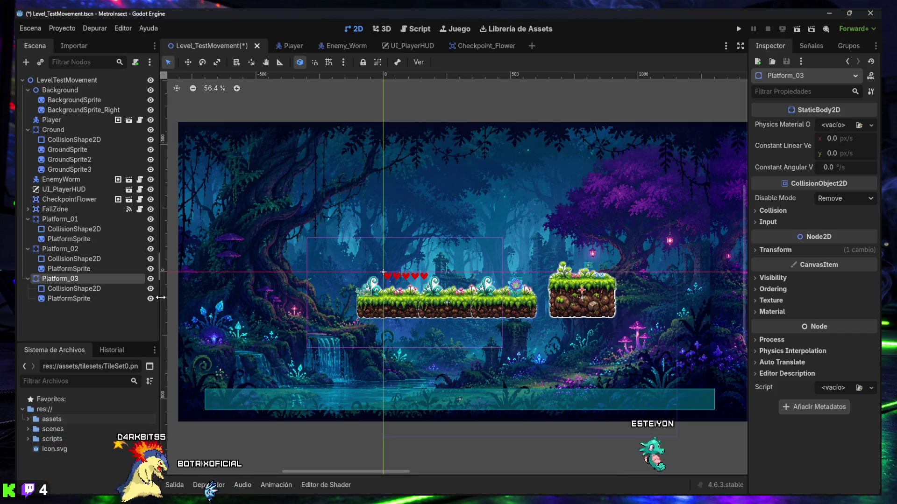
left_click(68, 249)
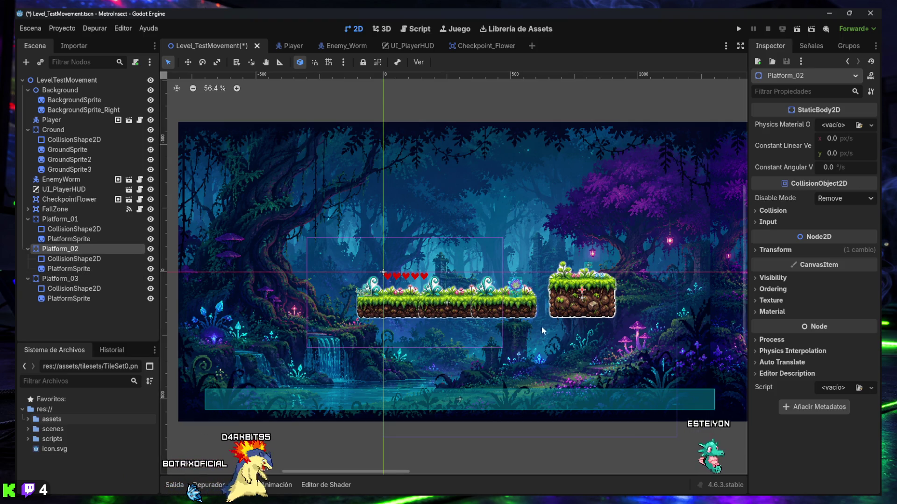
scroll(495, 316, "right", 3)
scroll(495, 316, "right", 3)
scroll(495, 316, "down", 1)
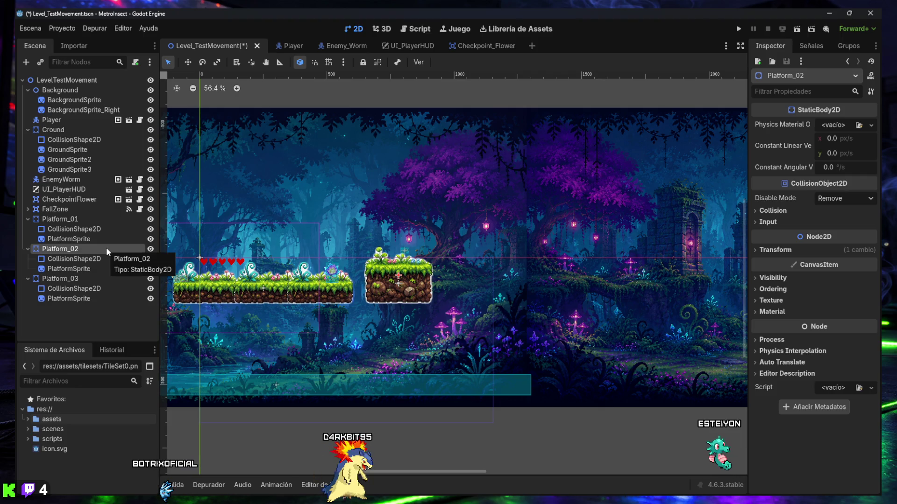
key("shift+Down")
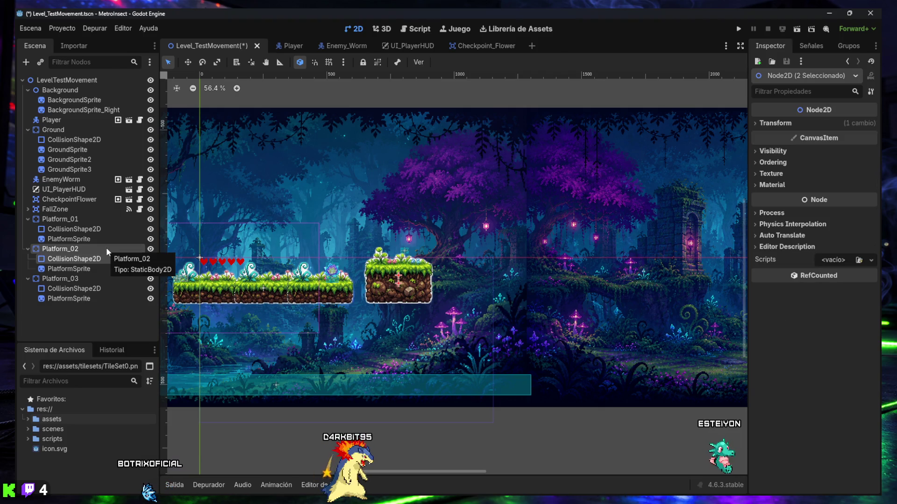
key("shift+Up")
key("Down")
key("Up")
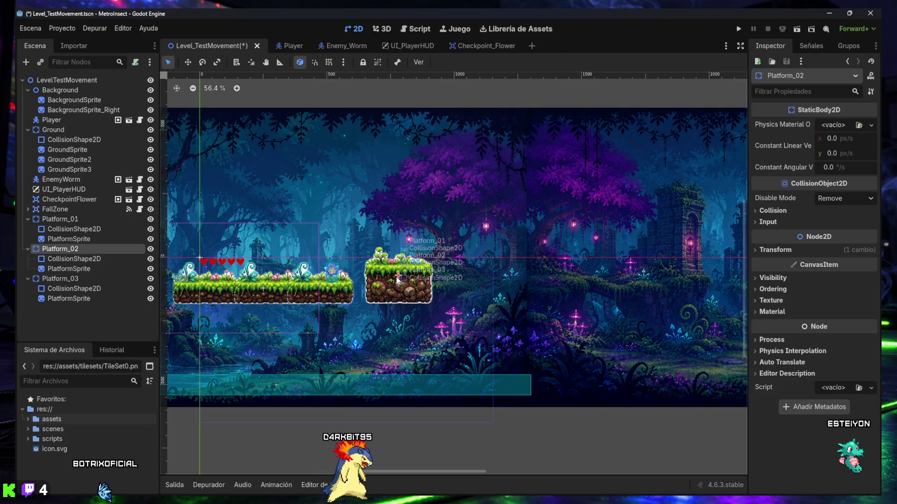
Cancel a trial sprite move and show Platform_02's Transform properties in the Inspector.
left_click_drag(379, 281, 458, 282)
right_click(459, 282)
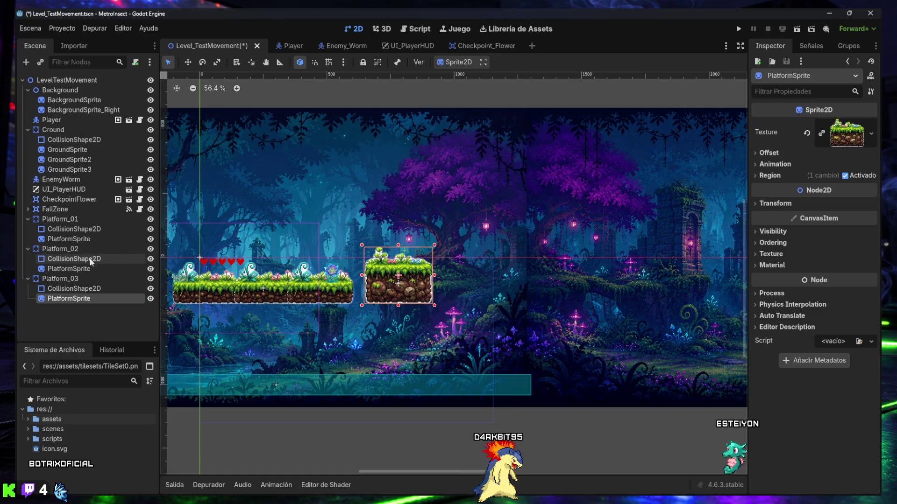
left_click(65, 251)
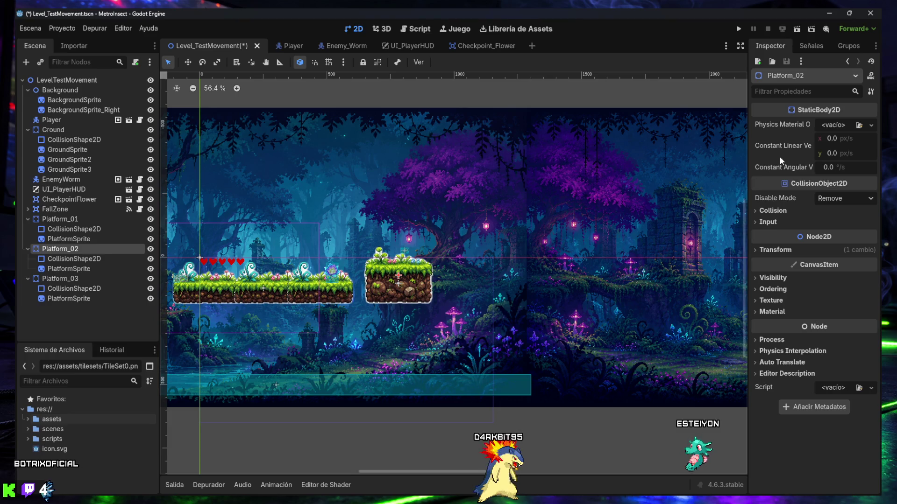
left_click(775, 251)
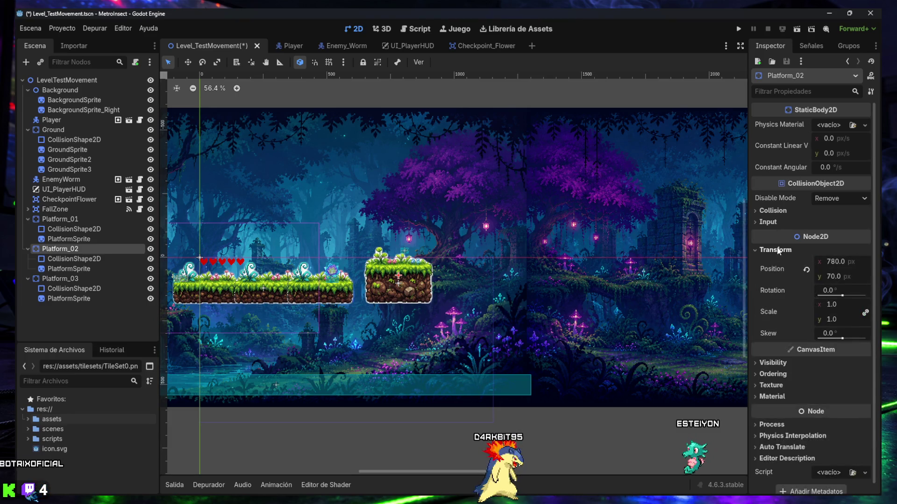
Set Platform_02's Position x to 1200, then select Platform_03 and show its Transform.
left_click(835, 262)
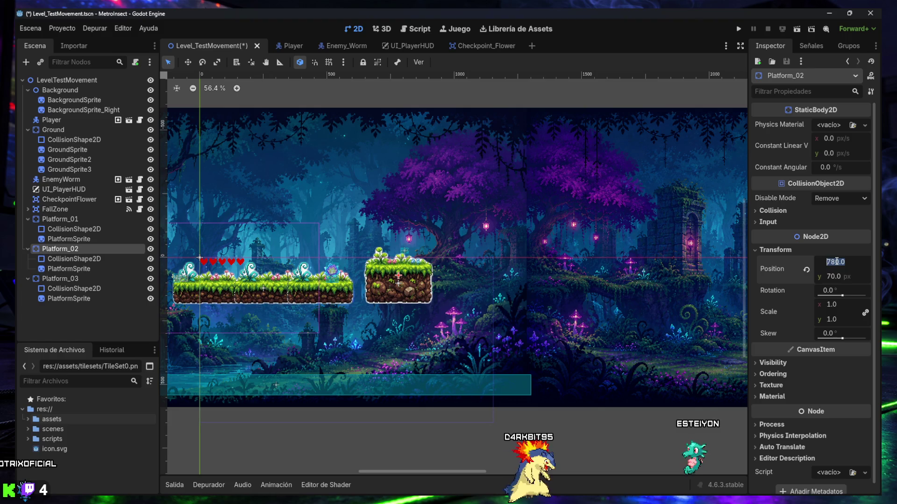
type("850")
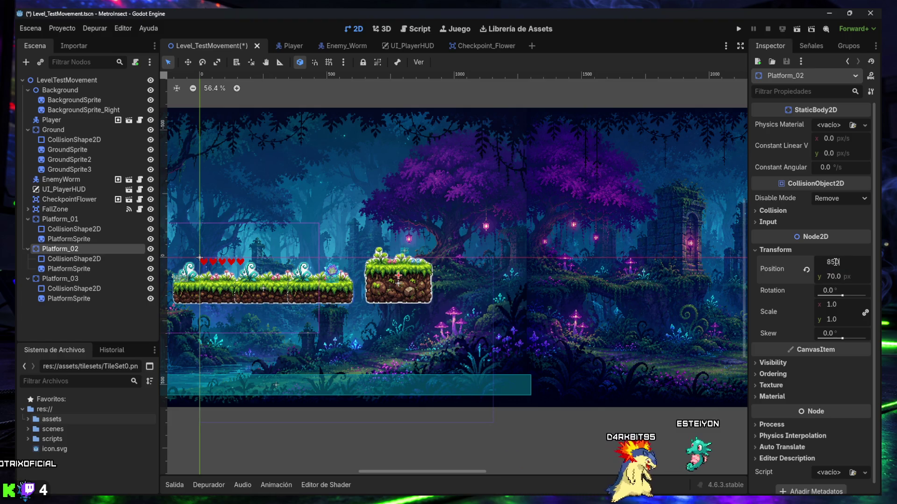
key("Return")
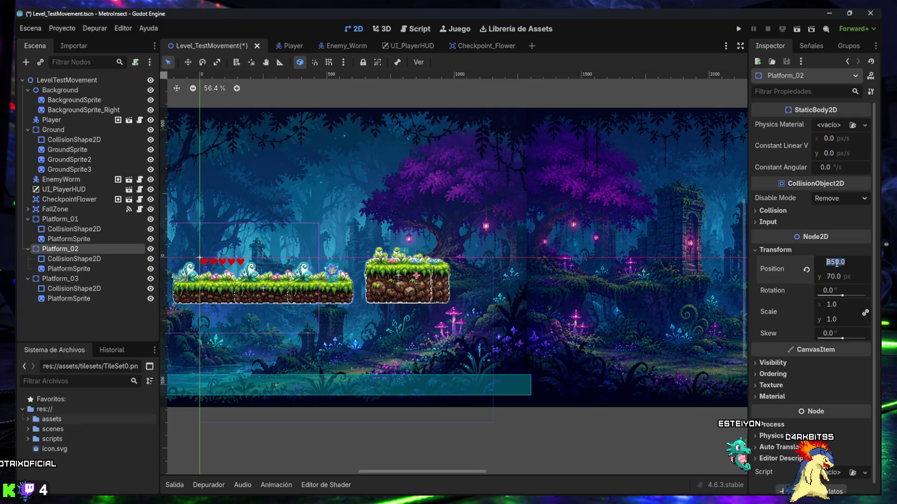
type("1200")
key("Return")
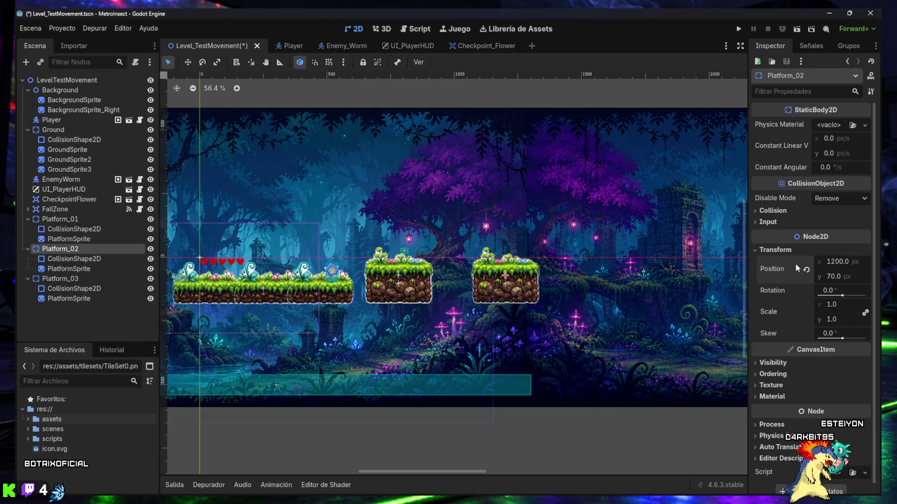
left_click(58, 280)
left_click(775, 250)
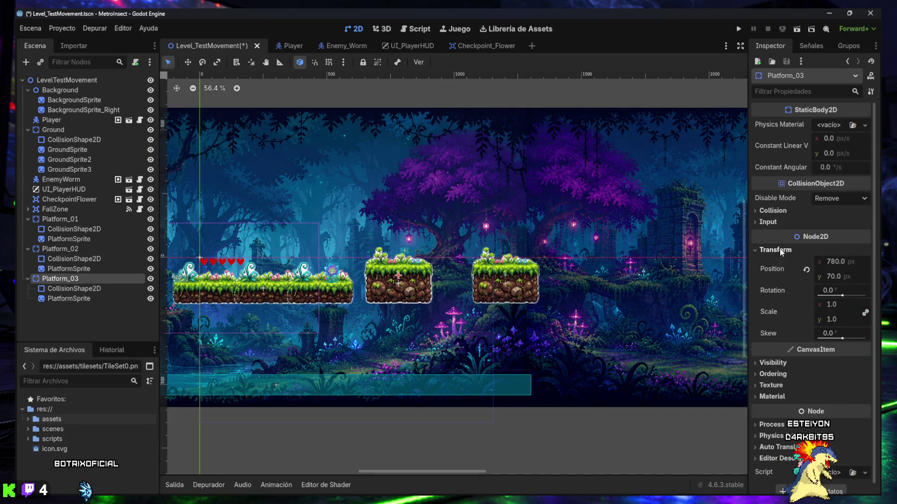
Settle Platform_03's Position x at 1650, keeping y at 70, after trying other values.
type("2000")
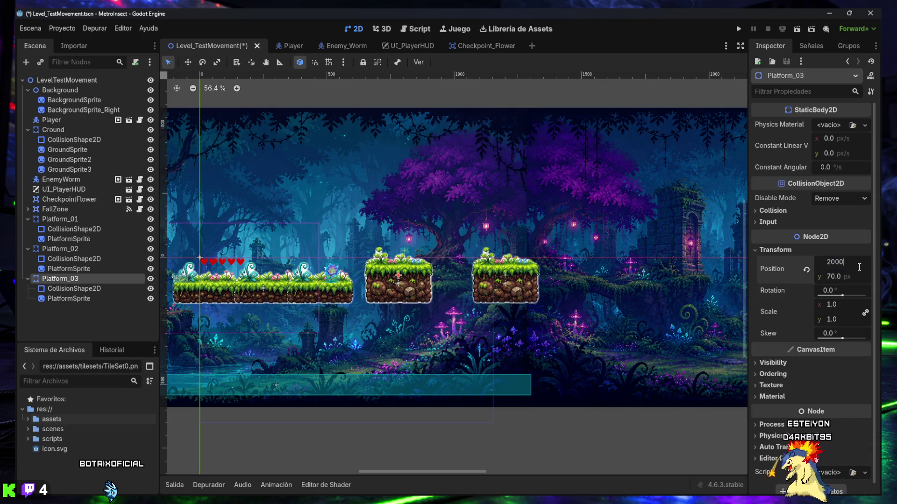
key("Return")
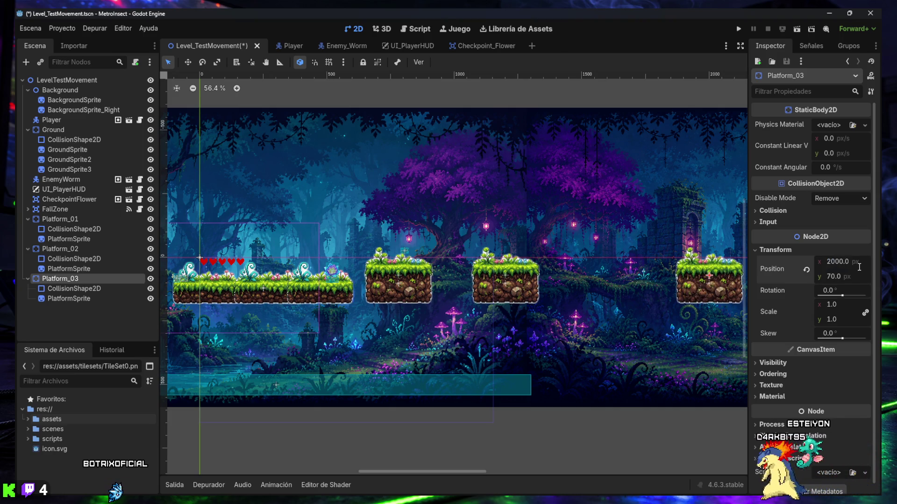
left_click(838, 261)
type("1500")
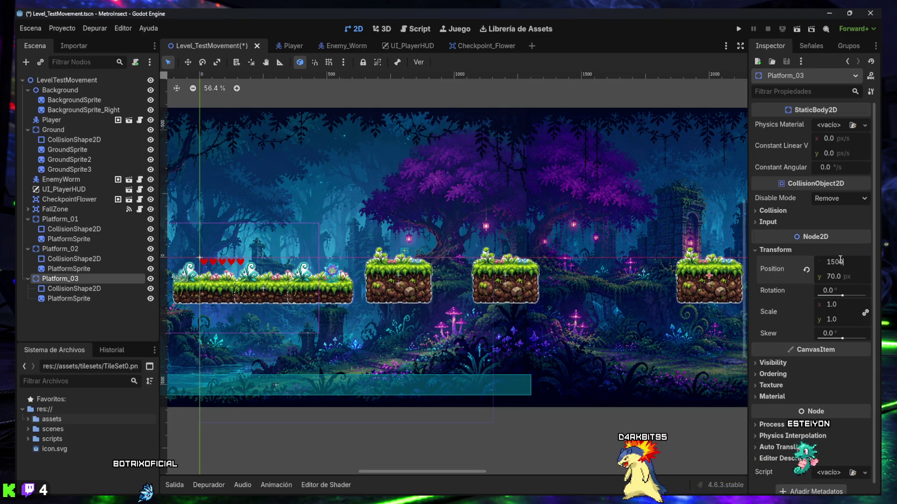
key("Return")
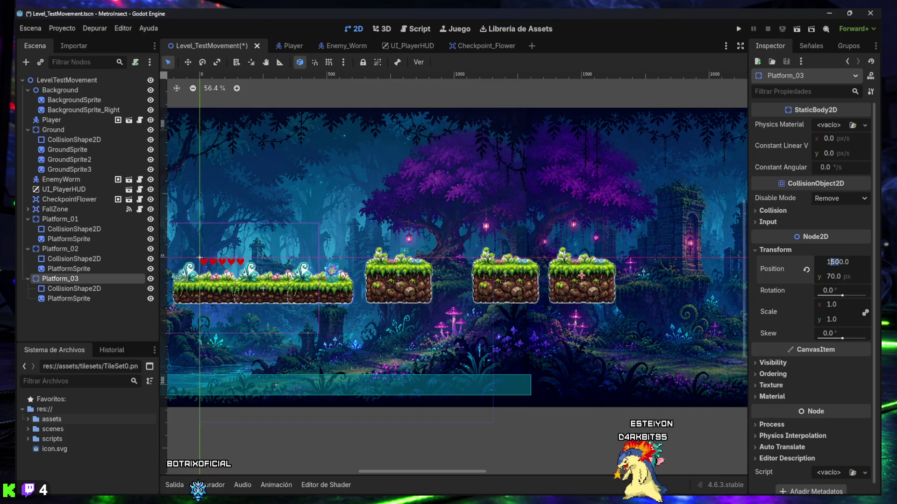
type("1750")
key("Return")
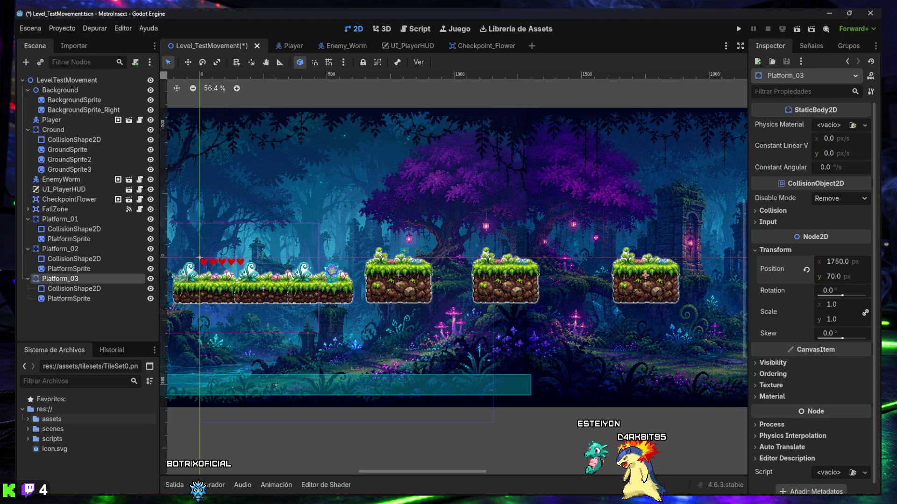
left_click(834, 262)
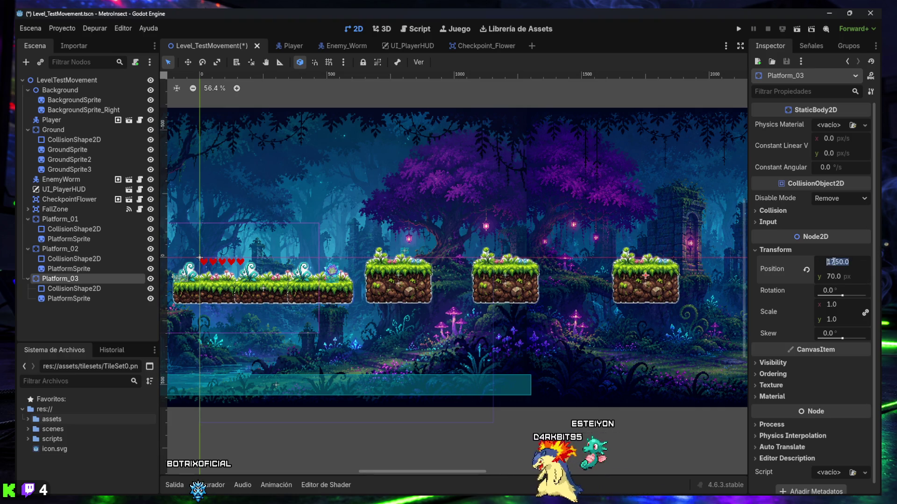
left_click(855, 267)
key("BackSpace")
type("6")
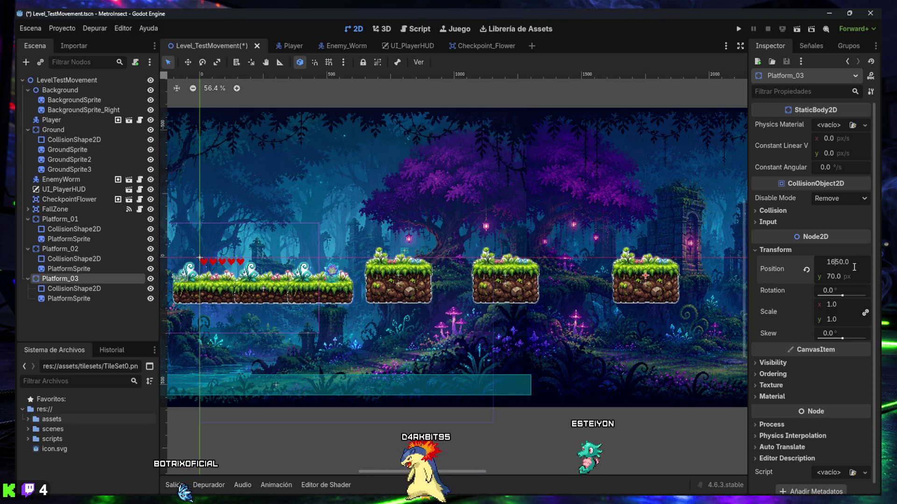
key("Return")
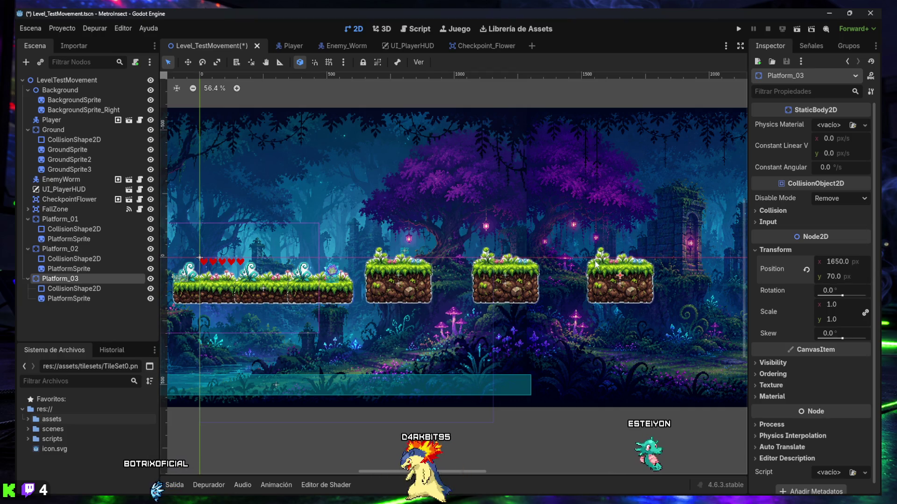
scroll(447, 265, "down", 1)
scroll(446, 261, "down", 3)
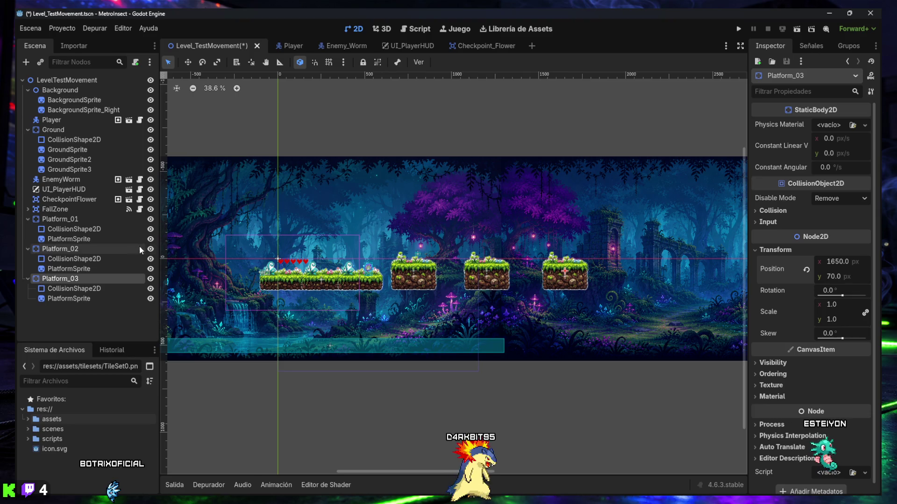
Save the level scene and run it for a playtest.
left_click(290, 122)
key("ctrl+s")
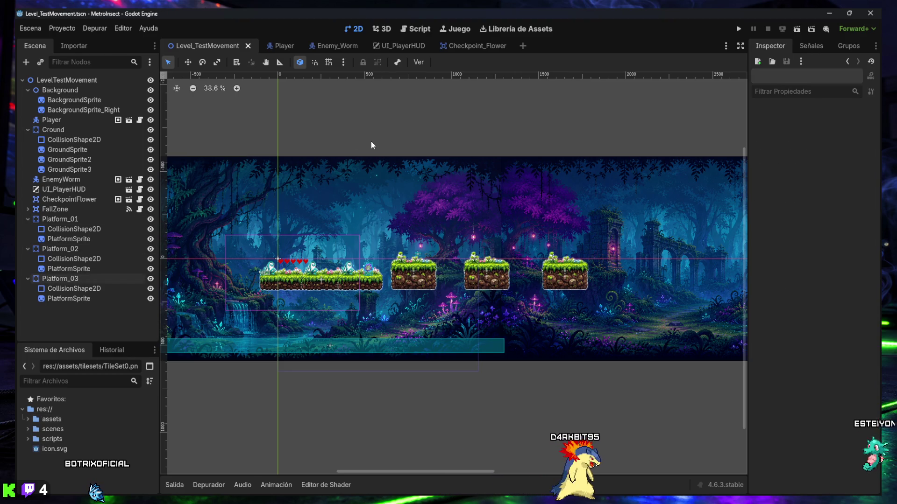
left_click(795, 31)
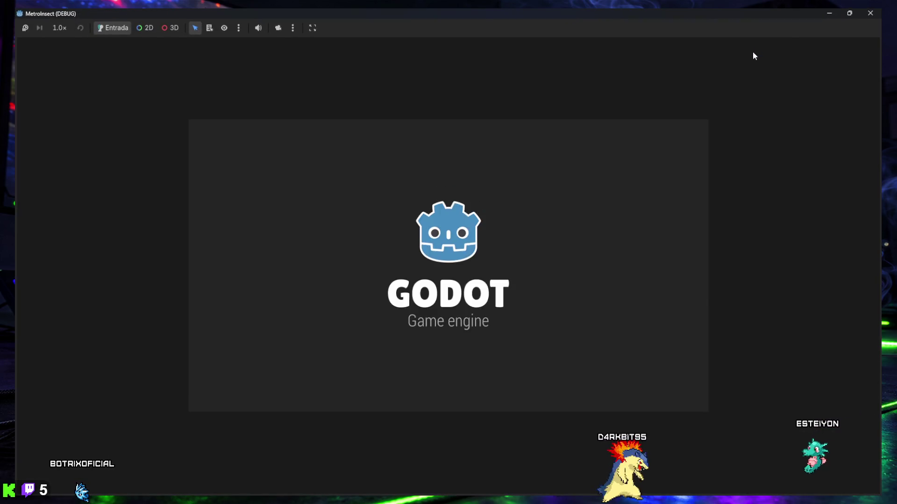
Walk and jump the player right across the platforms and gaps, then close the game.
key("Right")
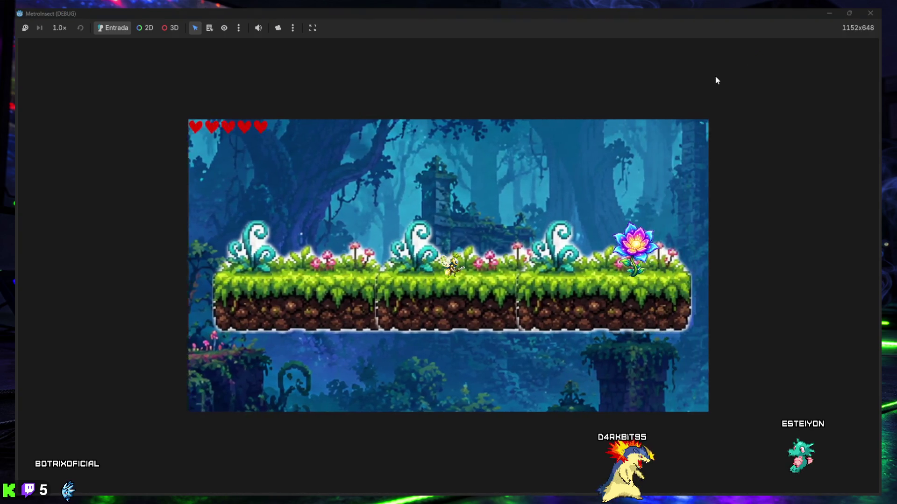
key("Right")
key("Left")
key("Right")
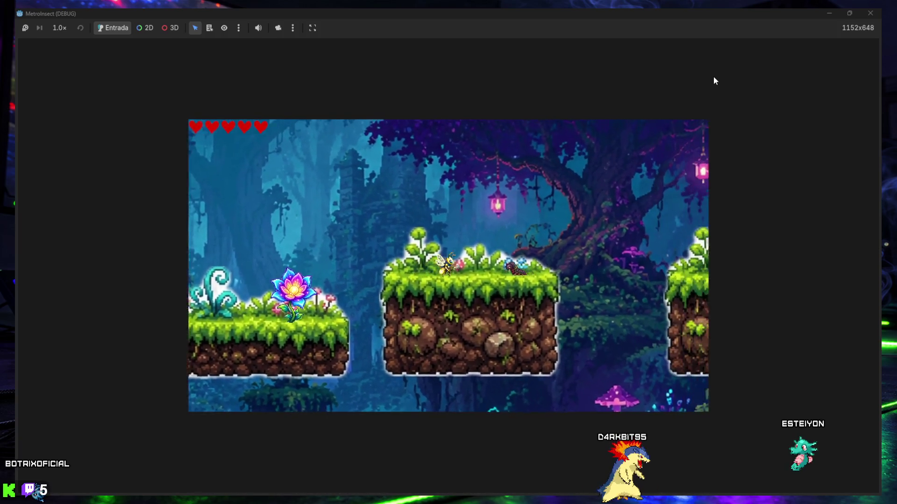
key("Right")
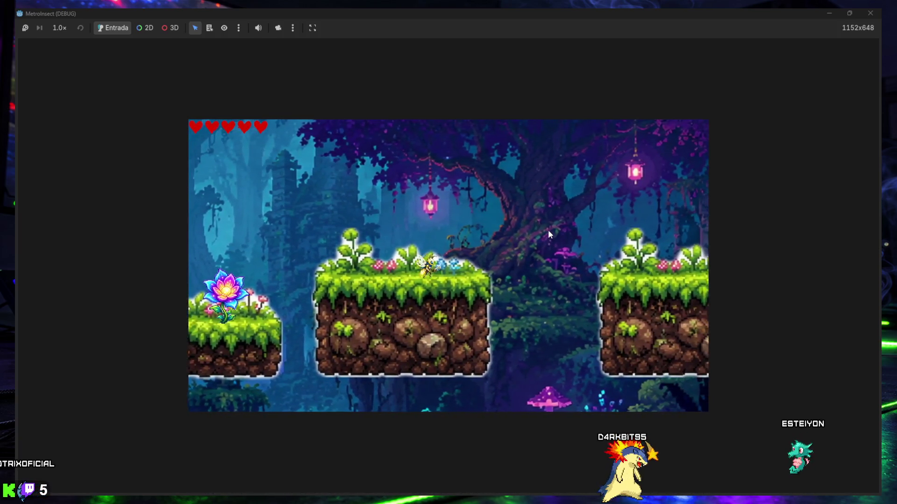
key("space")
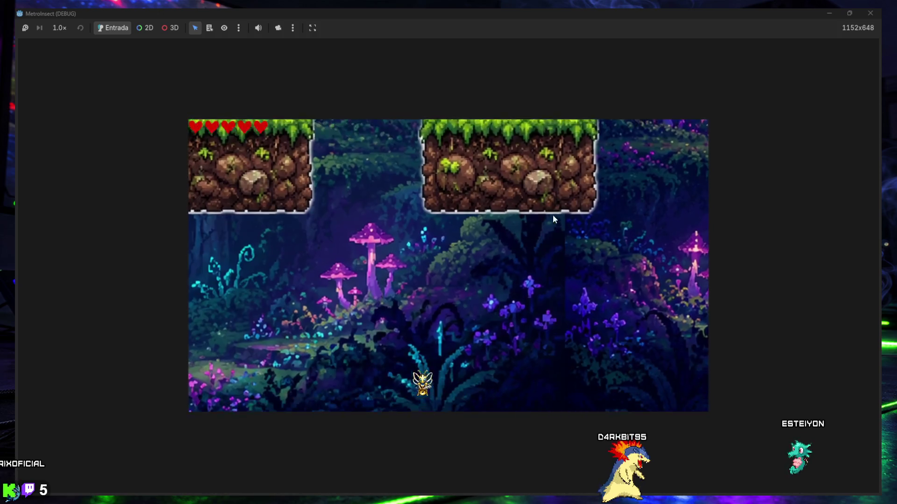
key("Right")
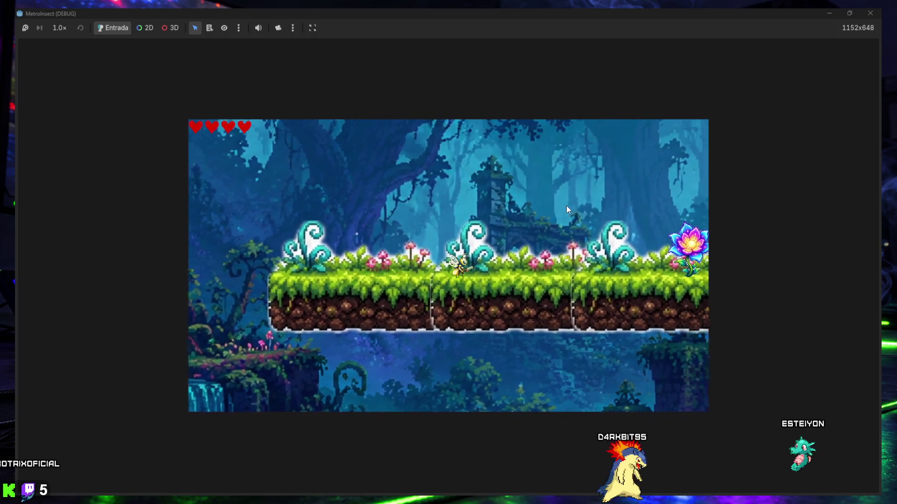
key("Right")
key("space")
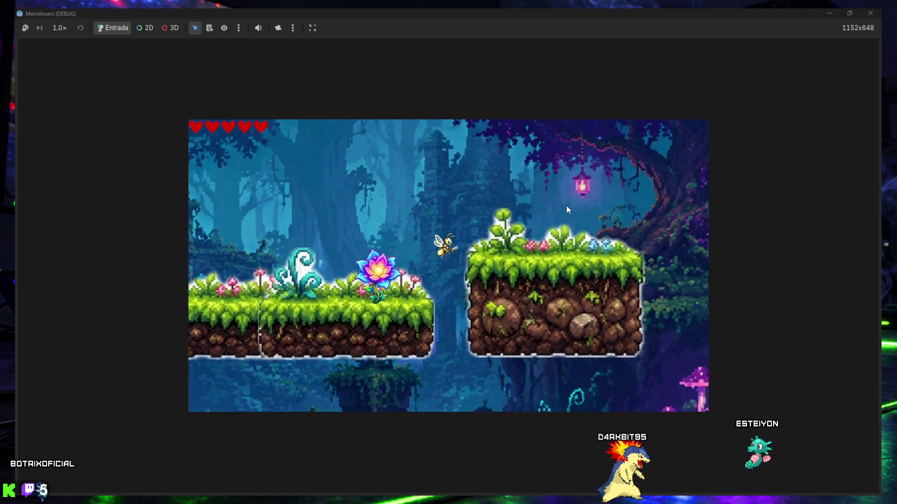
key("Right")
key("space")
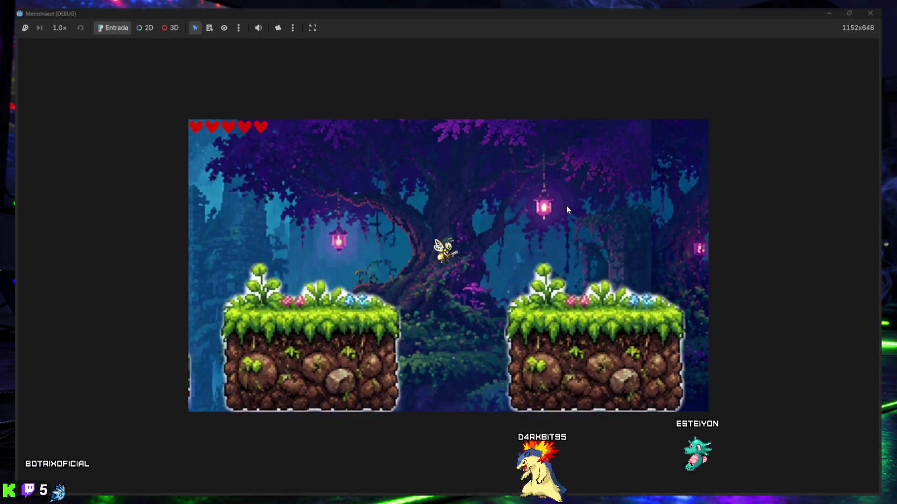
key("Right")
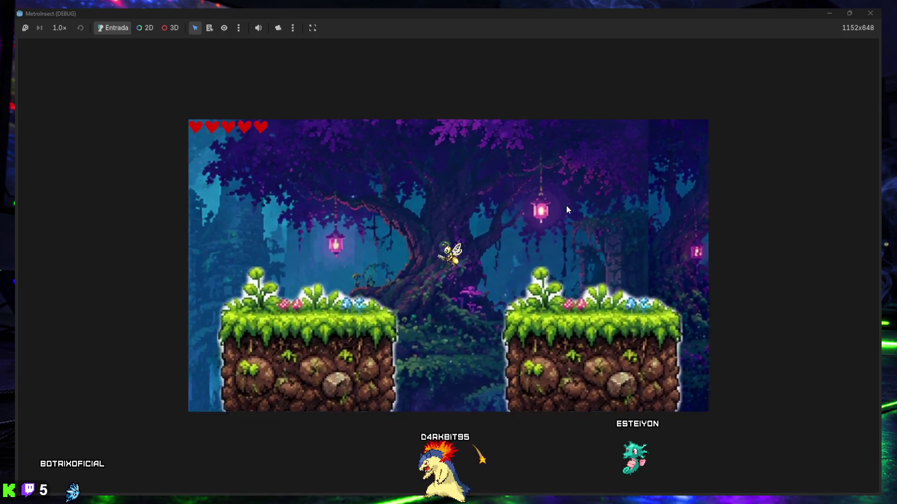
left_click(869, 13)
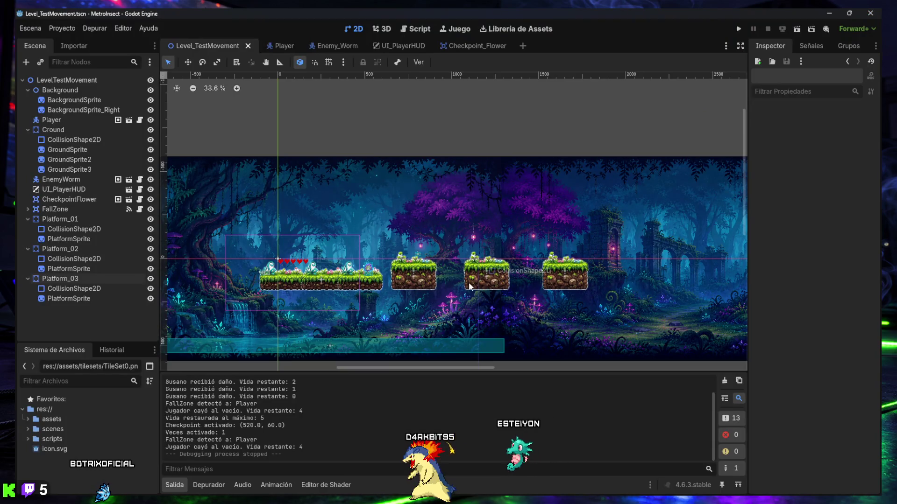
Set Platform_02's Position x to 1150.
left_click(76, 250)
left_click(835, 262)
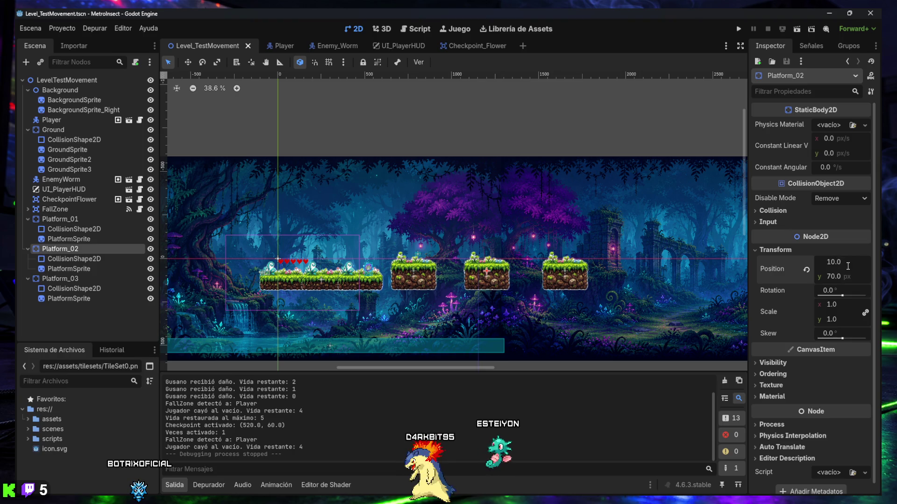
key("Return")
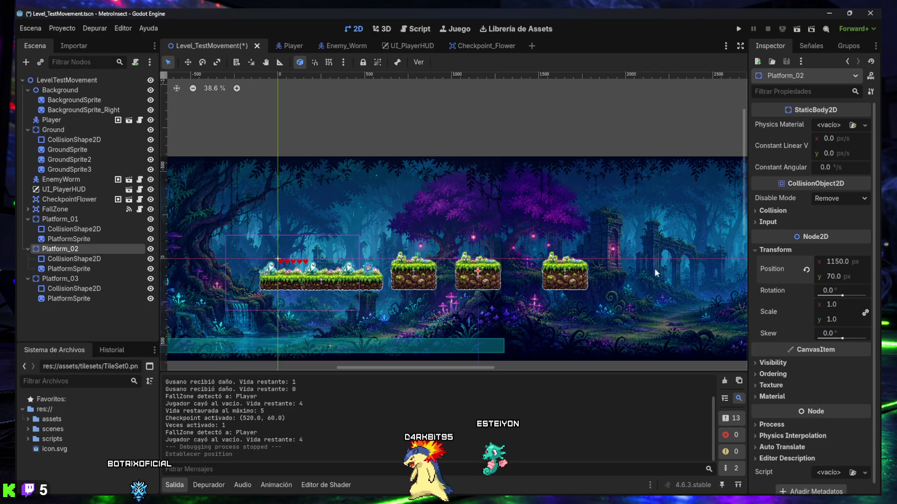
Set Platform_03's Position x to 1525 and save the level.
left_click(60, 277)
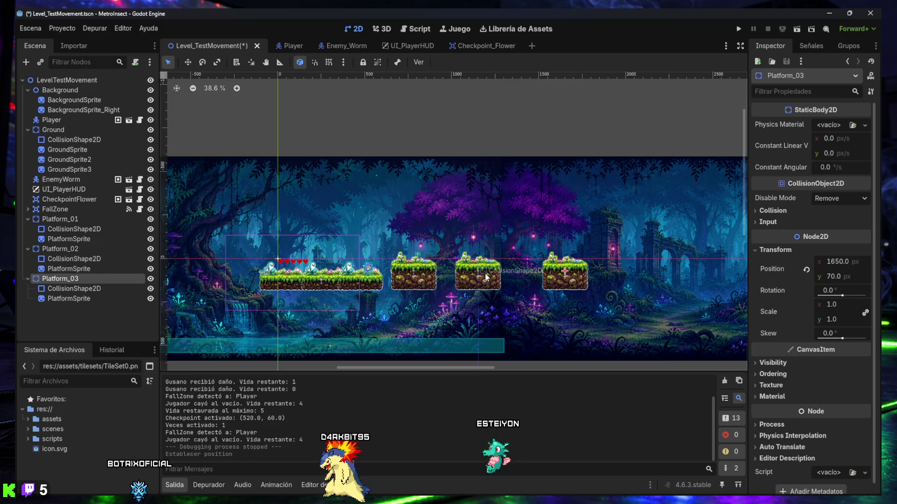
left_click(836, 261)
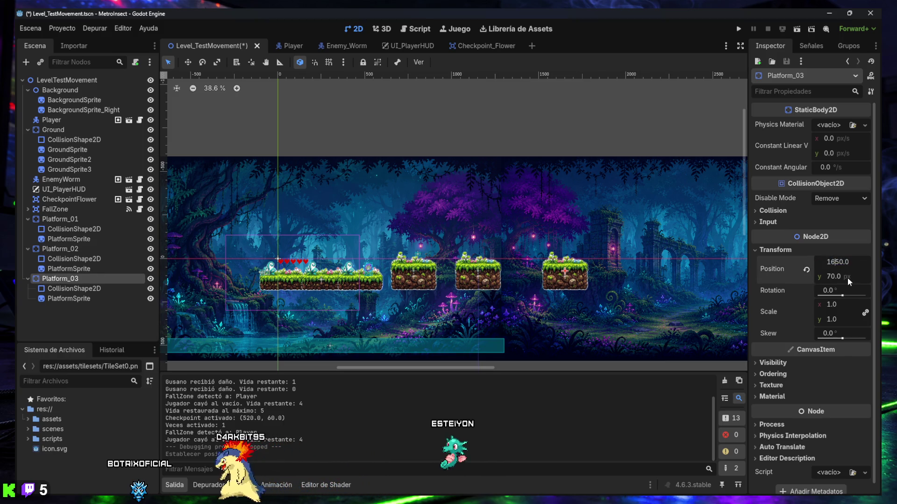
type("1550")
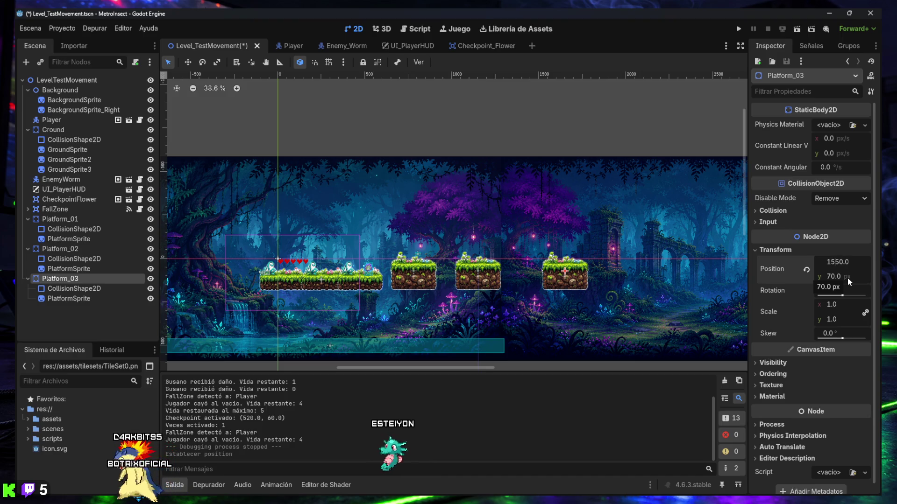
key("Return")
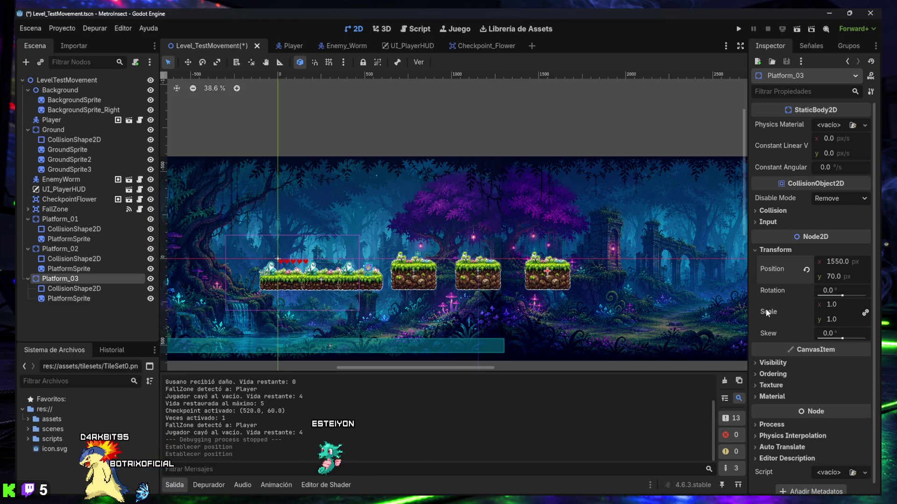
left_click_drag(839, 264, 833, 264)
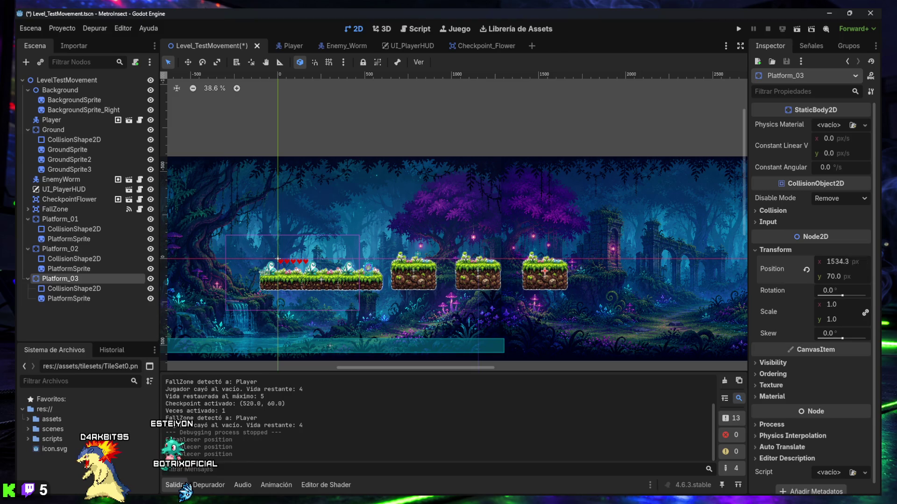
left_click(837, 261)
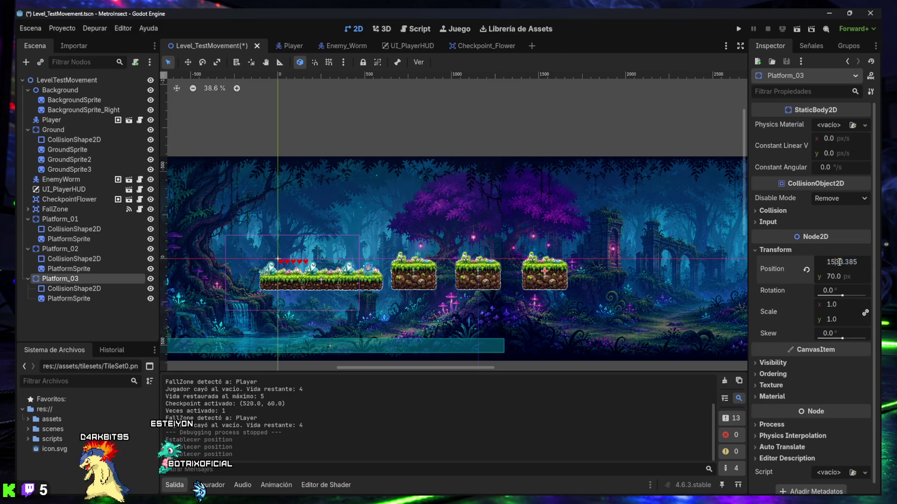
type("25")
key("Return")
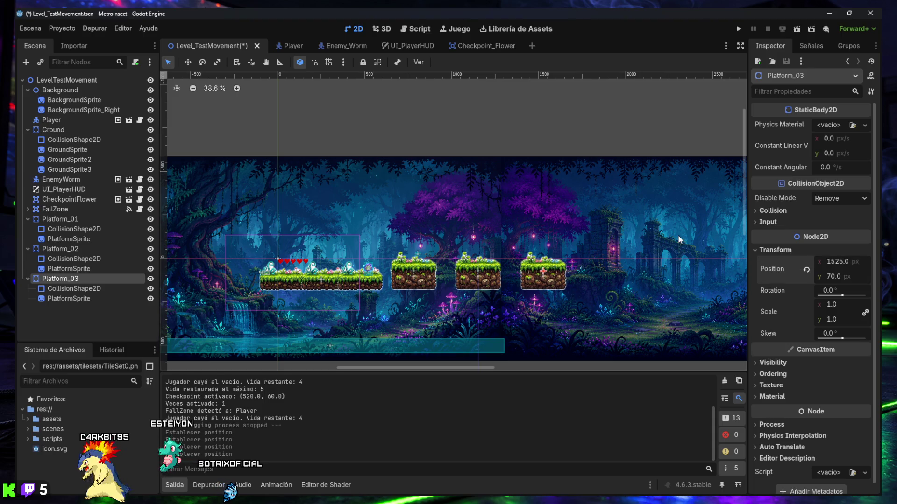
left_click(506, 134)
key("ctrl+s")
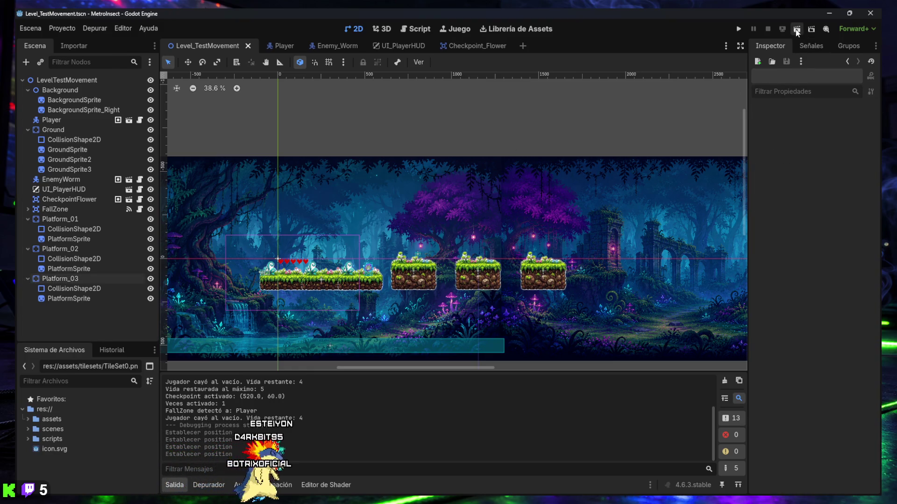
Run the level again and fly the bee right across the retightened platforms.
left_click(797, 30)
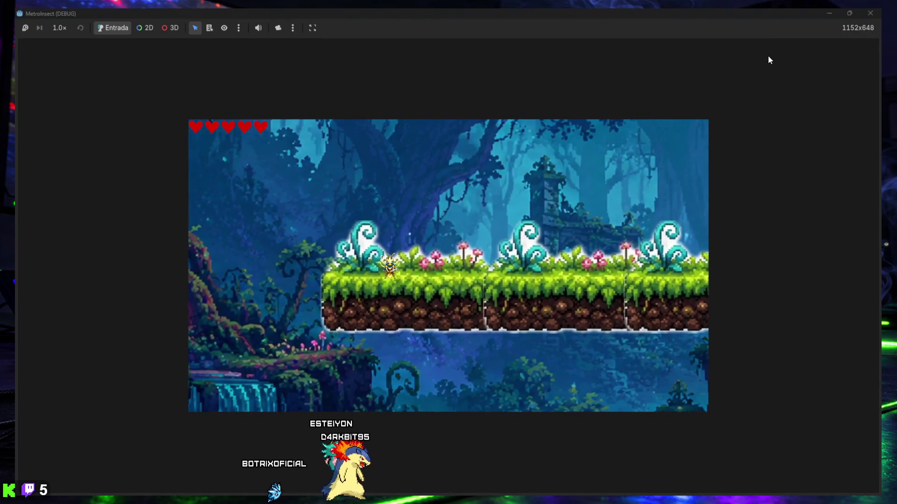
key("Right")
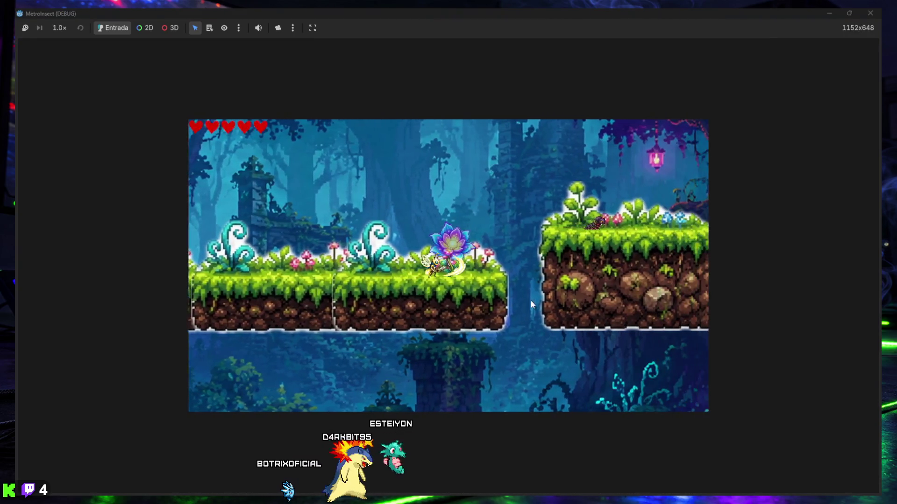
key("Right")
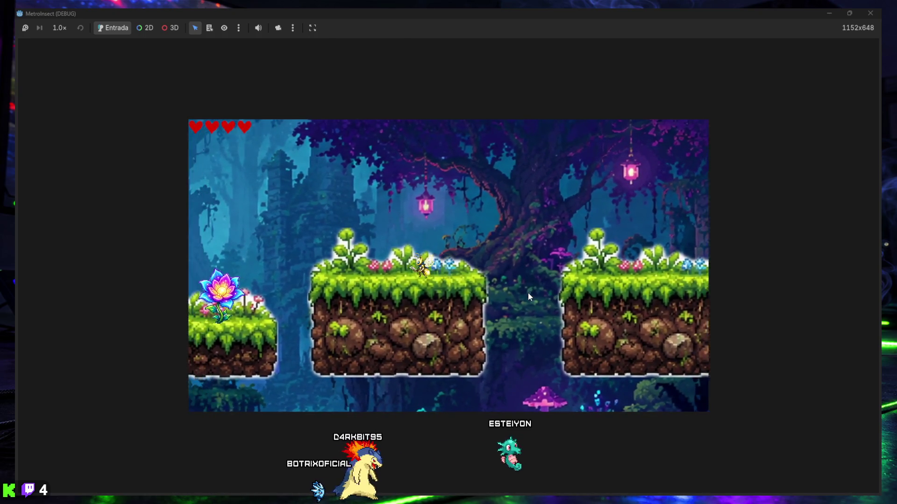
key("Left")
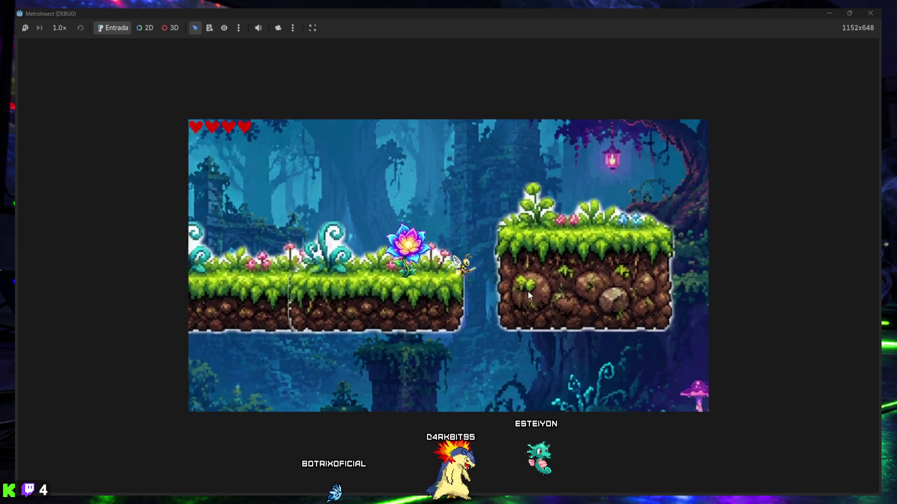
key("Right")
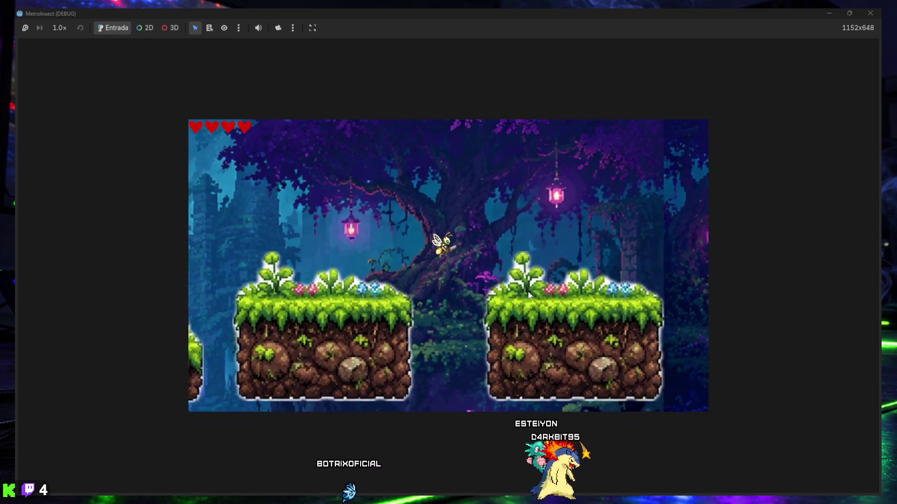
key("Right")
key("Left")
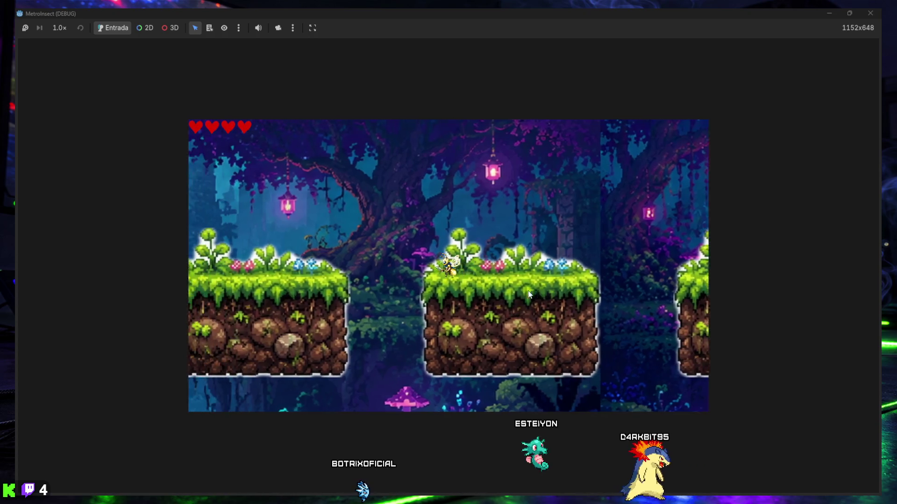
key("Left")
key("Right")
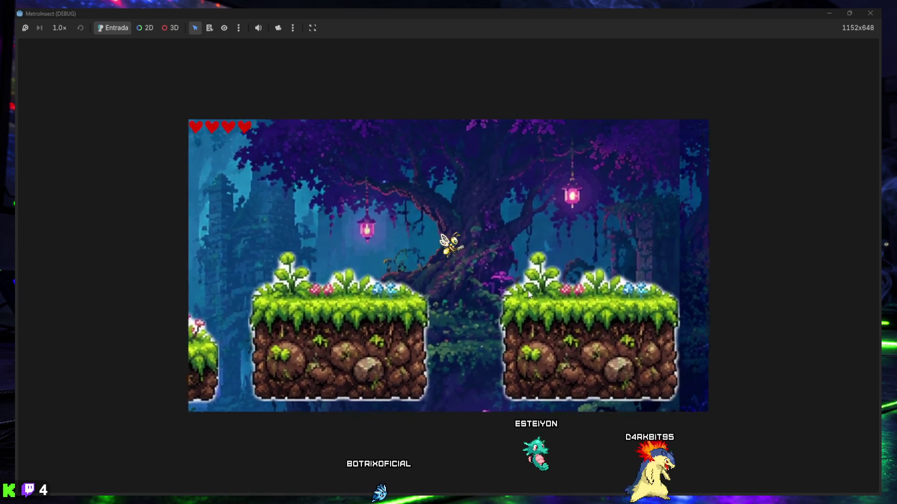
key("Right")
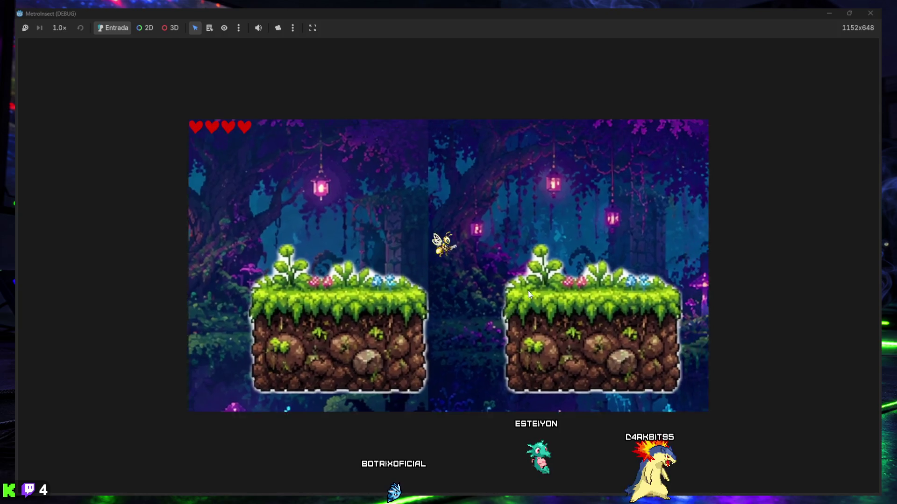
Keep jumping the bee back and forth between platforms, then stop the game.
key("Right")
key("Left")
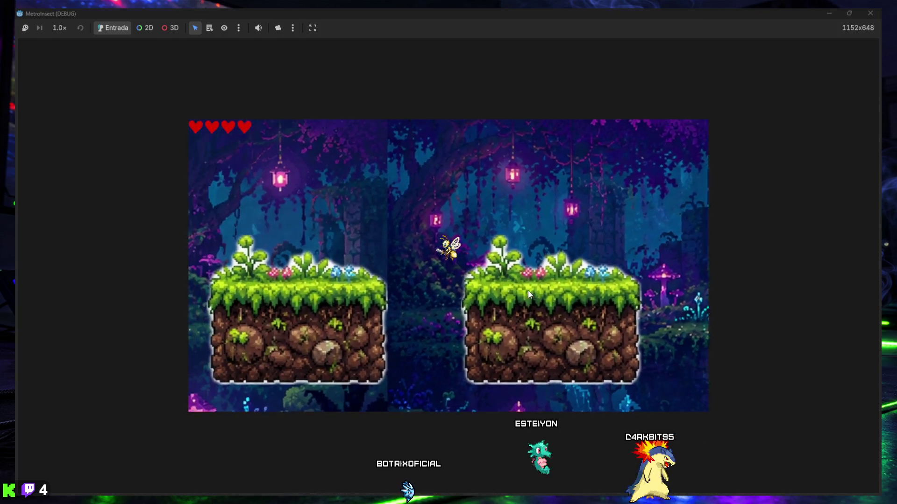
key("Left")
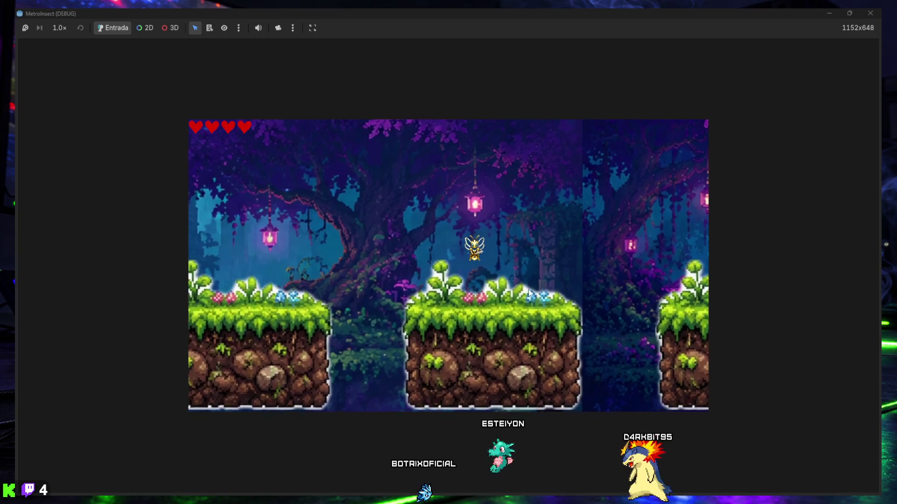
key("Right")
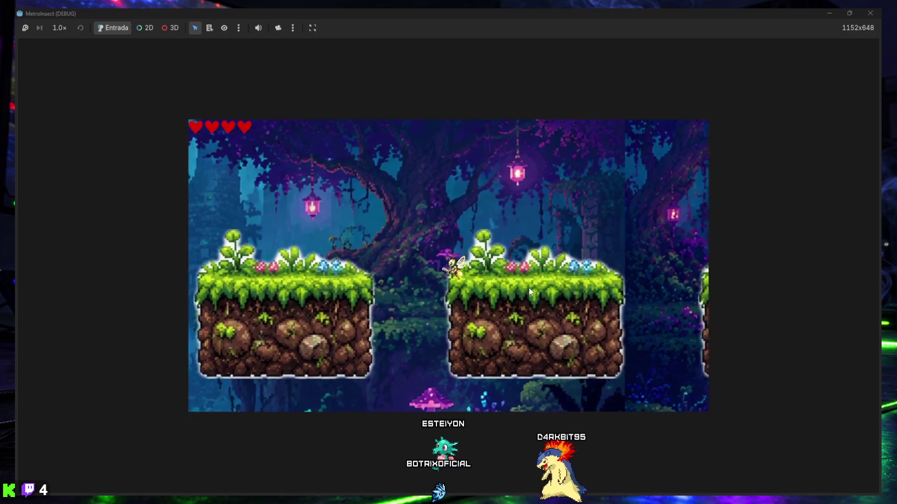
key("space")
key("Left")
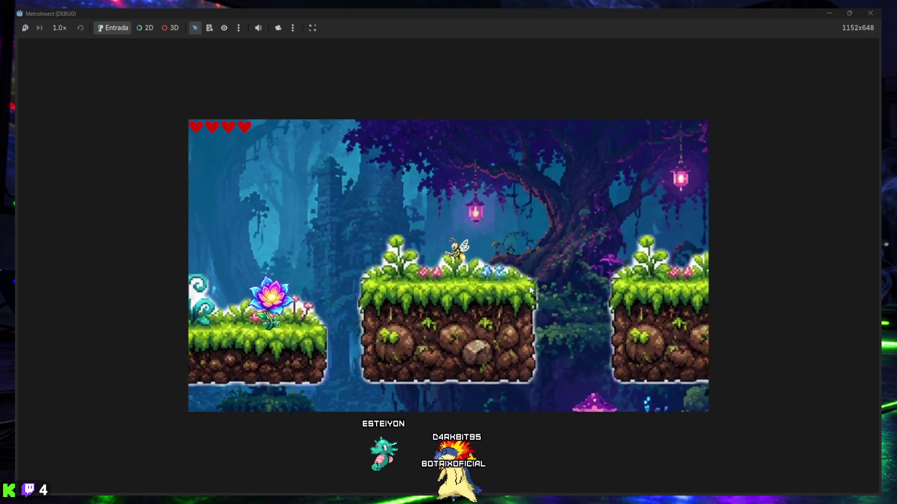
key("Right")
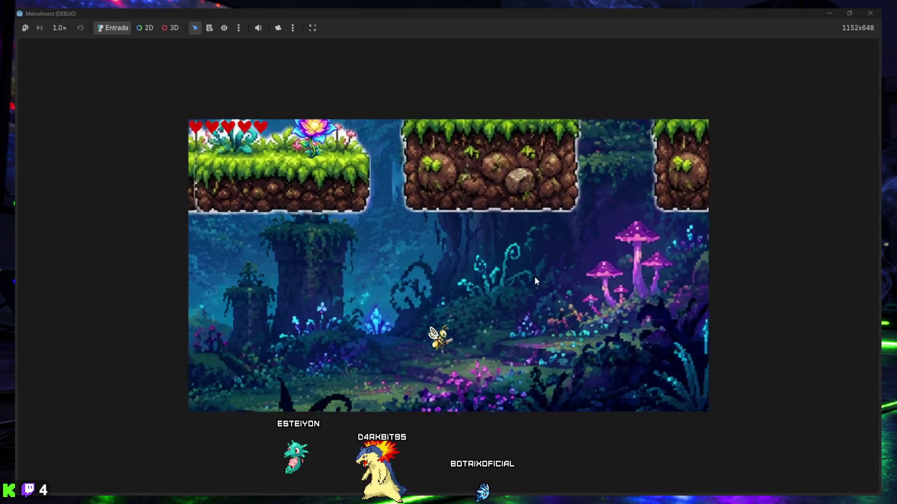
left_click(868, 13)
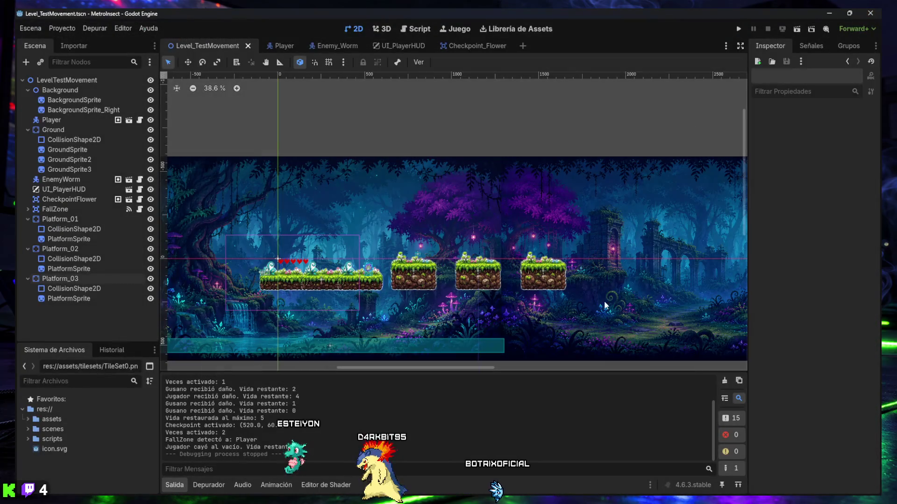
Hide the output panel, zoom out, and collapse the child nodes of Platform_01, 02 and 03.
left_click(172, 486)
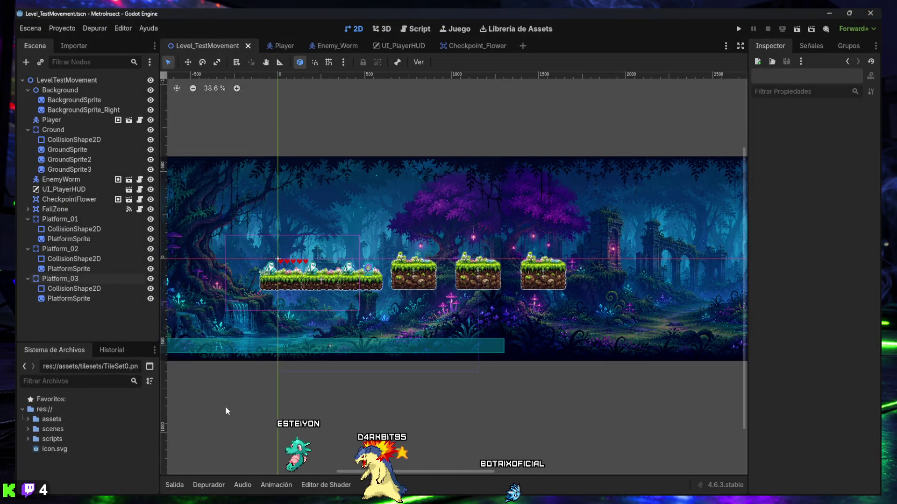
scroll(317, 338, "down", 1)
scroll(317, 337, "down", 1)
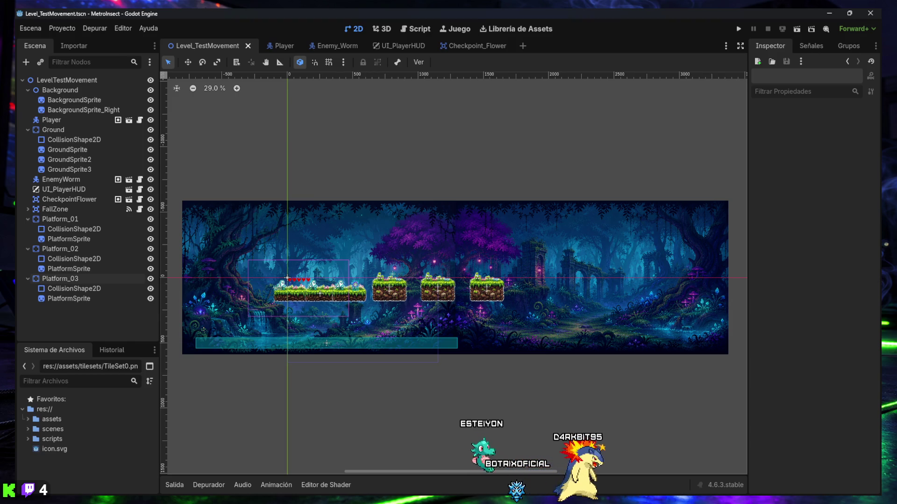
left_click(29, 279)
left_click(27, 249)
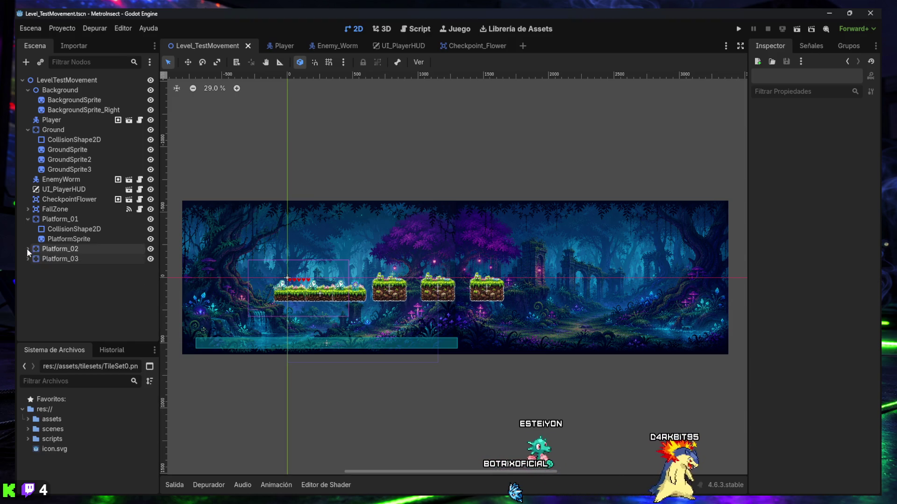
left_click(28, 219)
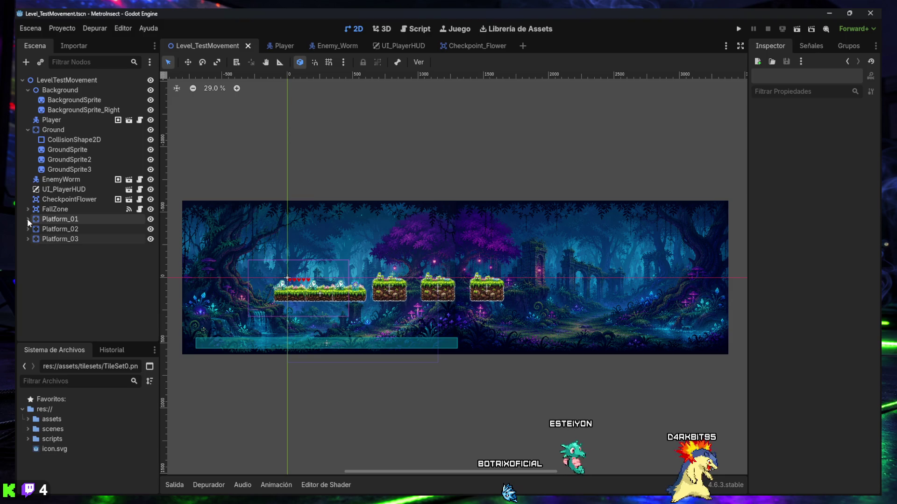
Move the three platforms up the tree to sit right after Ground, above EnemyWorm.
left_click(55, 238)
left_click(58, 227, "shift")
left_click(59, 223, "shift")
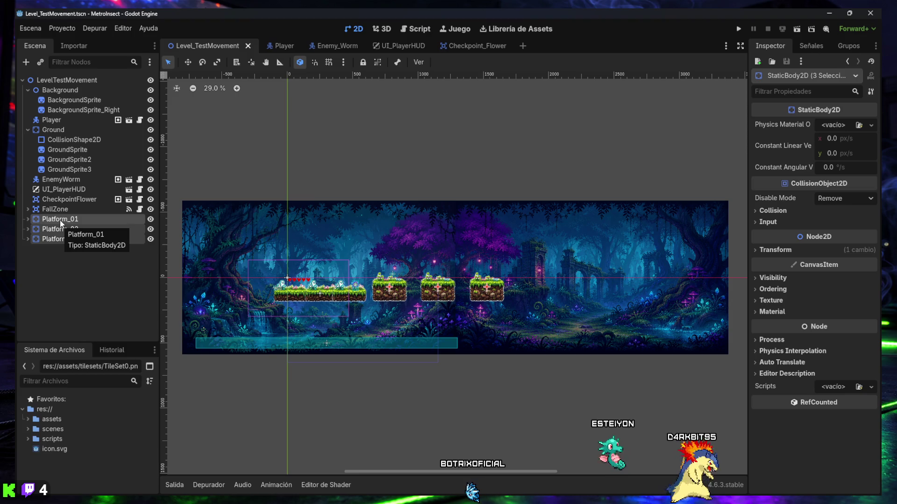
left_click_drag(60, 220, 52, 180)
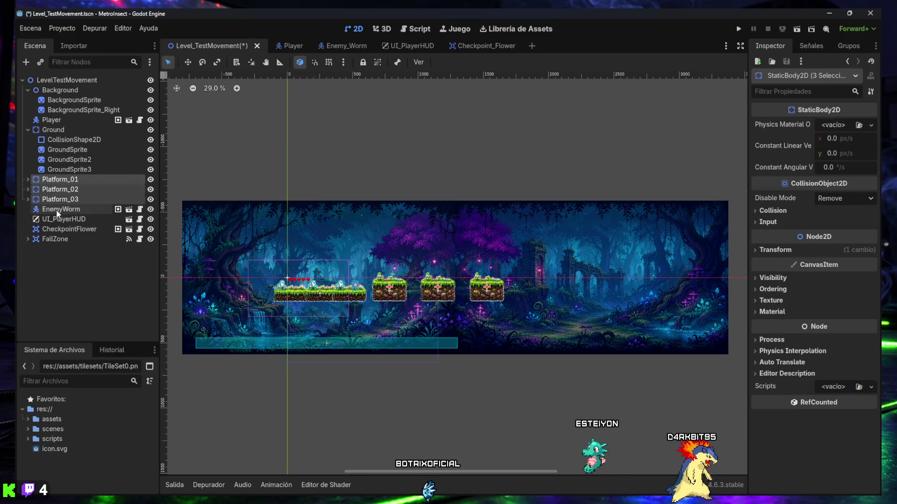
left_click(68, 263)
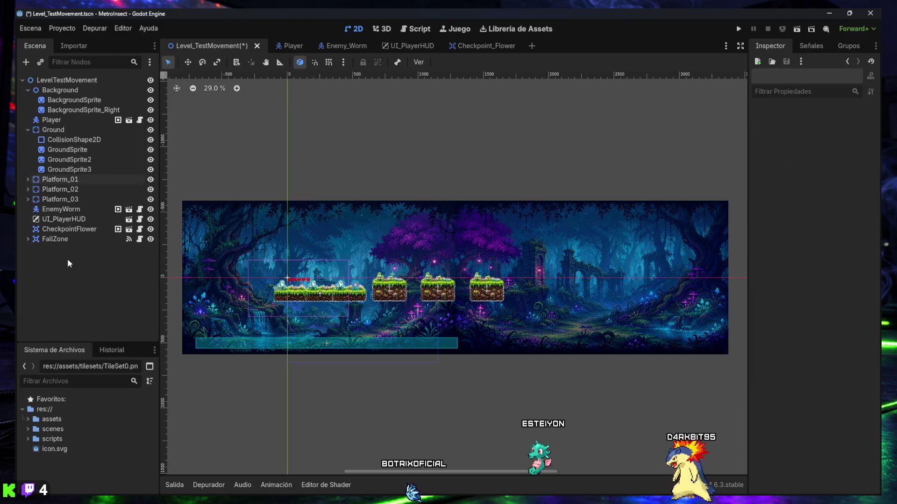
Select EnemyWorm, zoom in on its platform, and save Level_TestMovement.
left_click(63, 210)
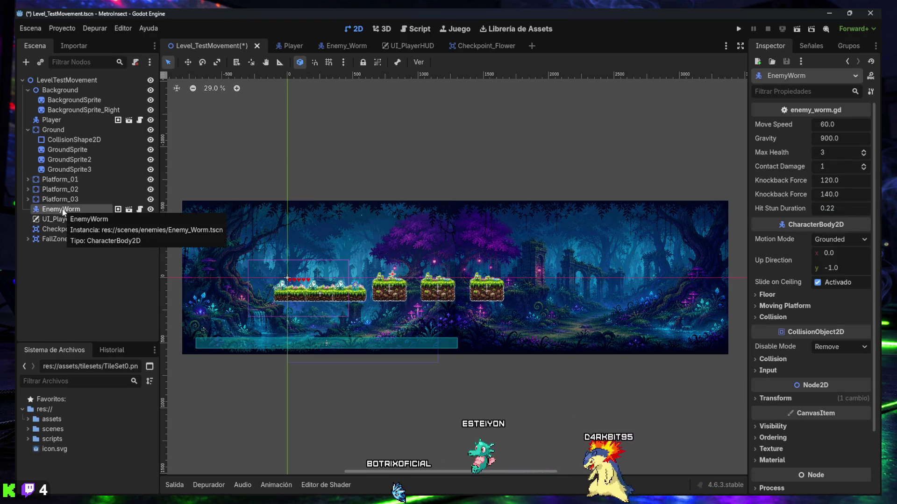
scroll(397, 292, "up", 9)
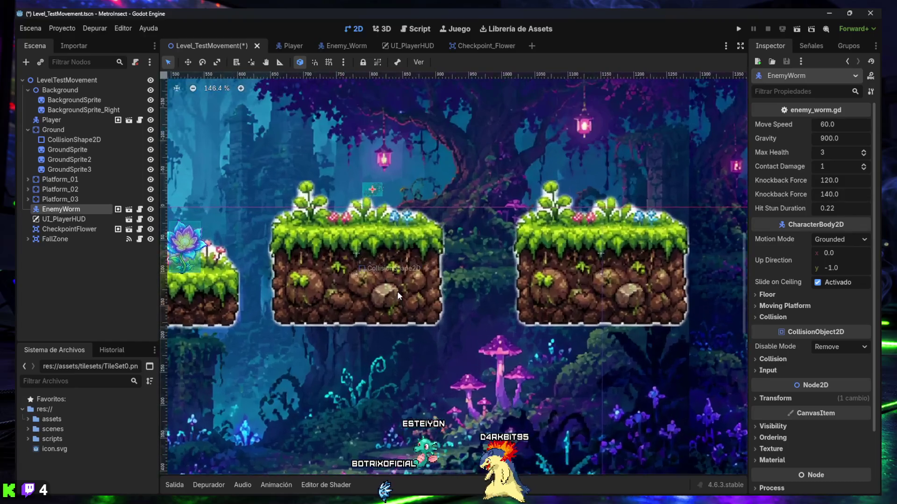
scroll(406, 252, "up", 1)
scroll(410, 220, "up", 1)
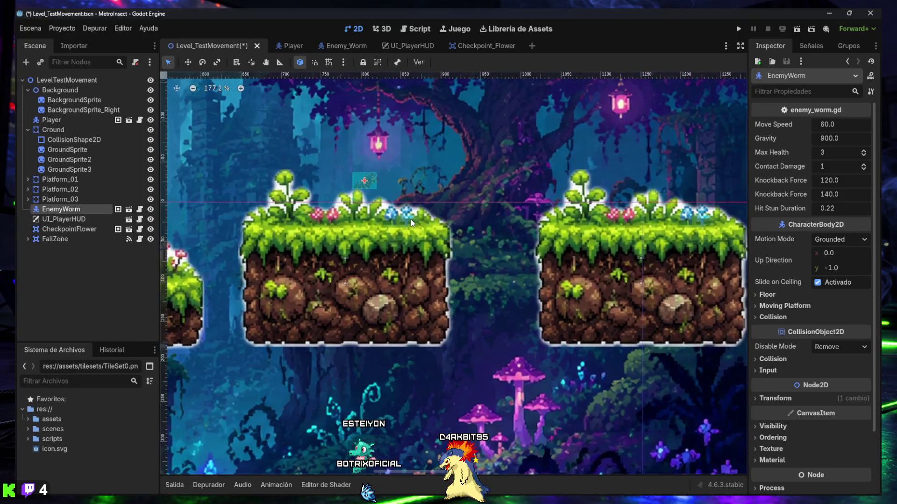
scroll(410, 219, "up", 1)
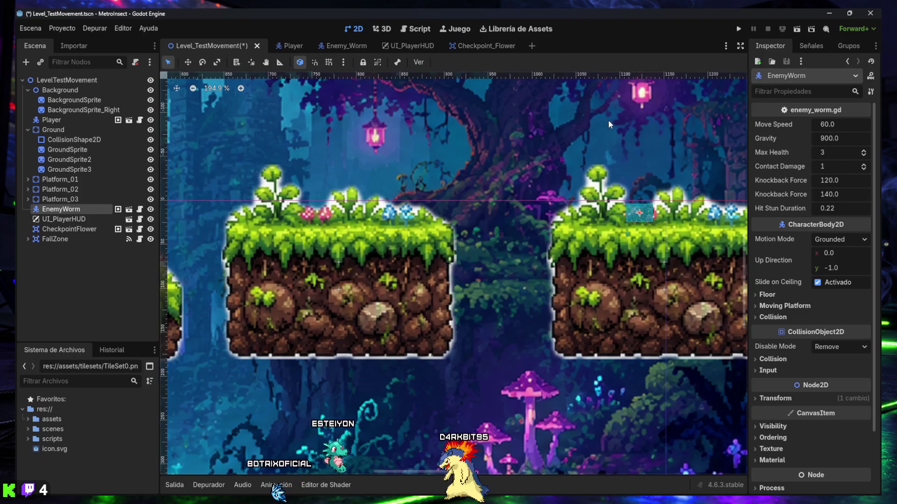
key("ctrl+s")
Run the scene, move the bee right past the flower and across the gap, then stop the game.
left_click(796, 30)
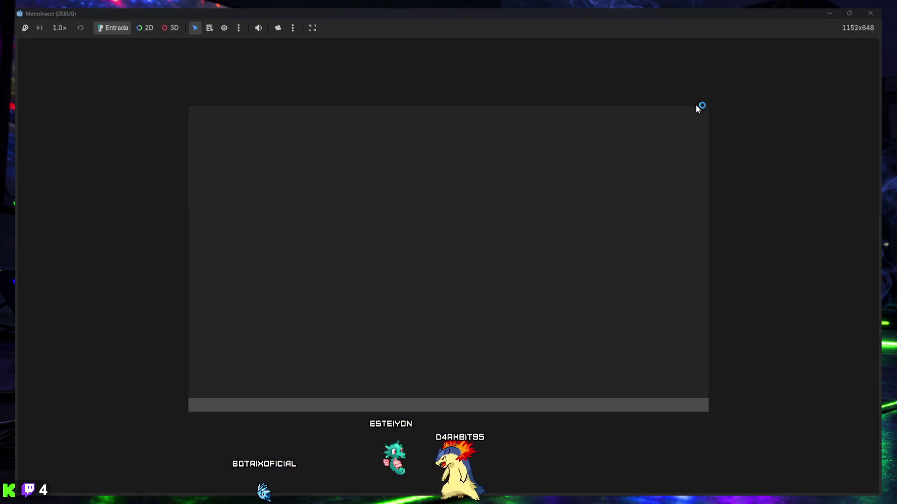
key("Right")
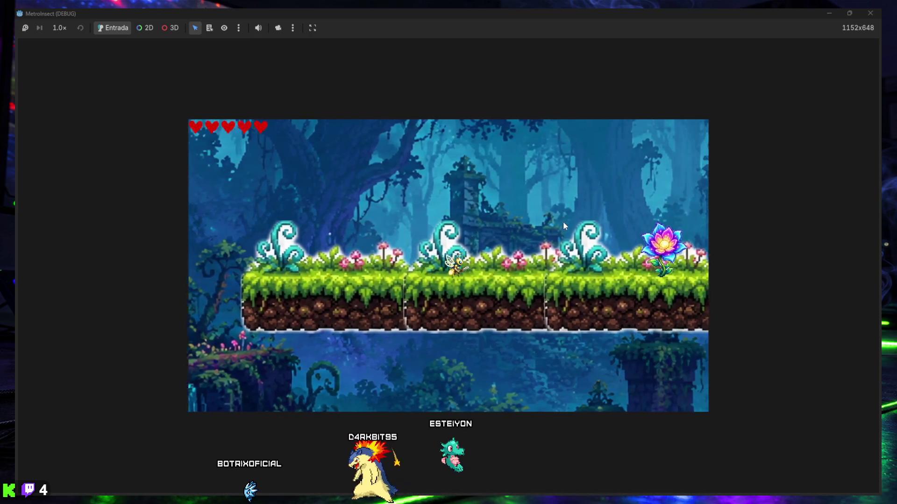
key("Right")
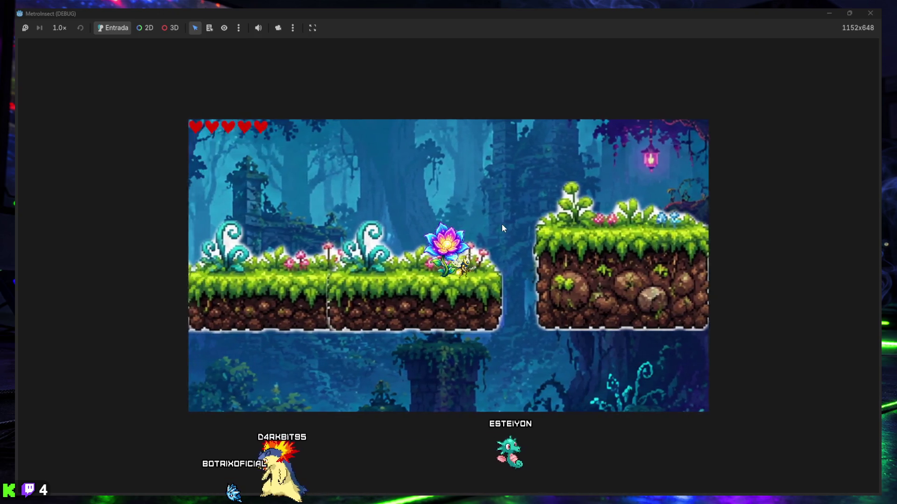
key("Right")
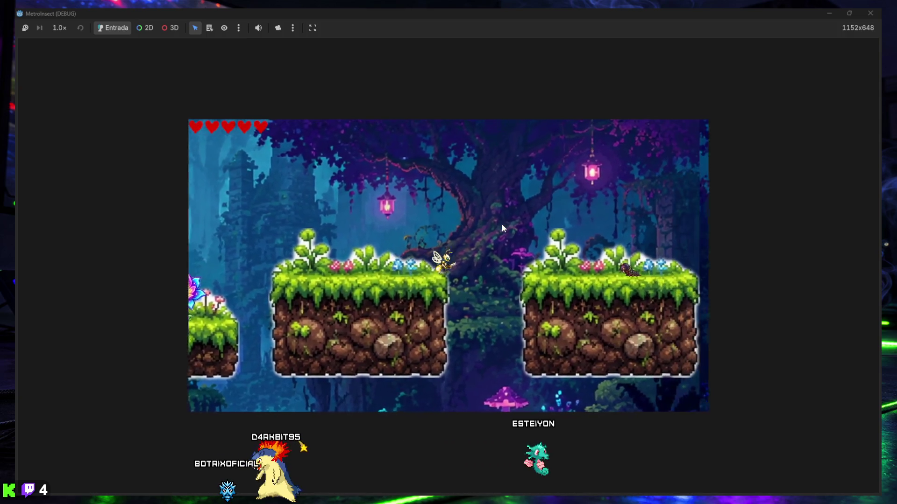
key("Right")
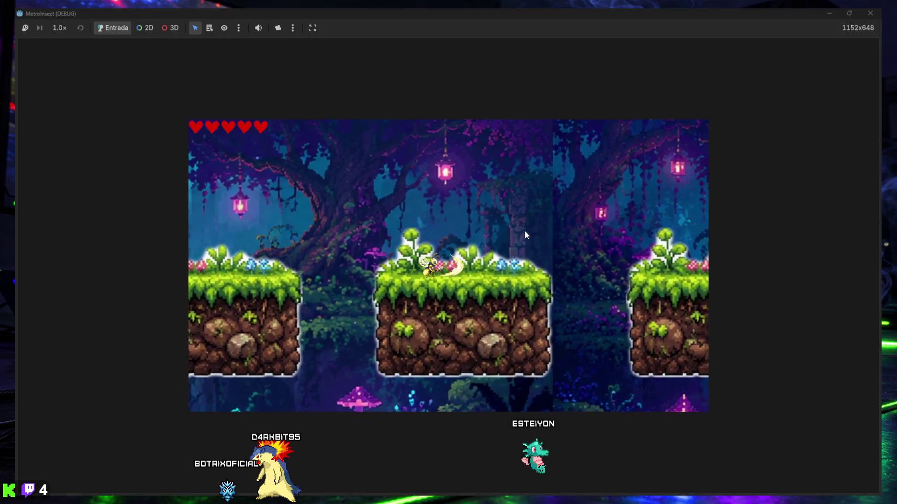
key("Right")
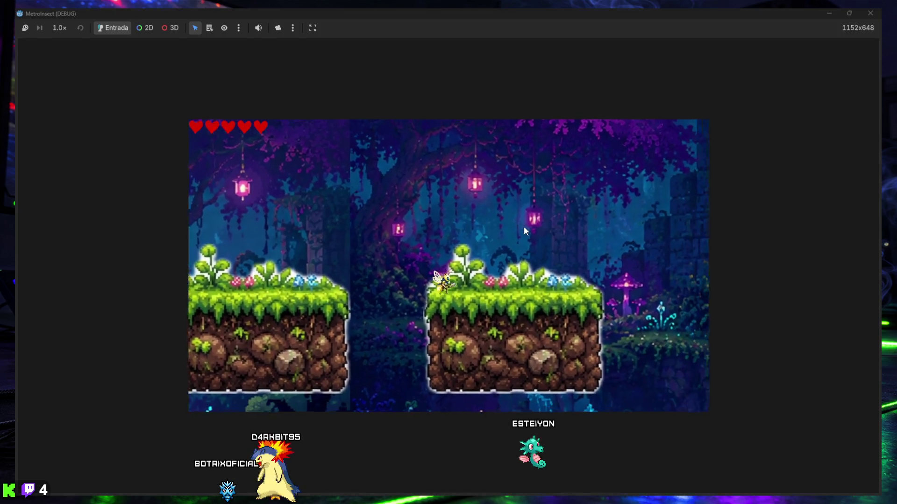
key("Right")
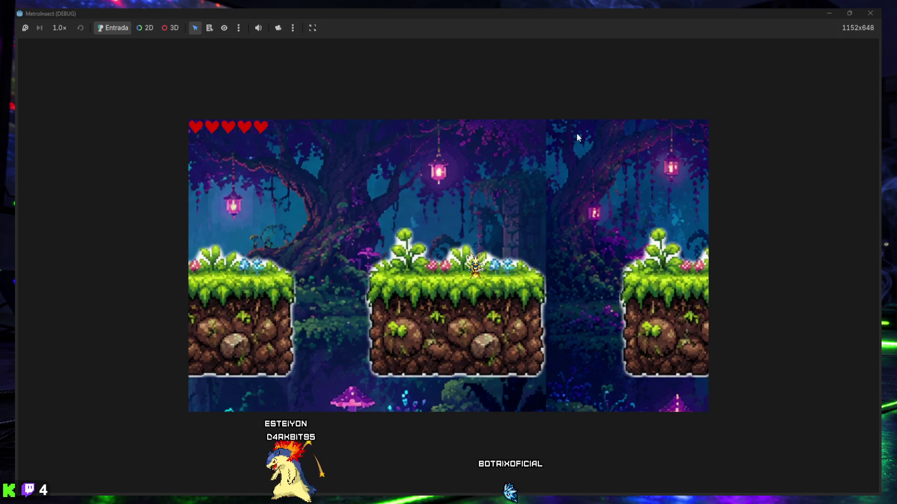
left_click(868, 14)
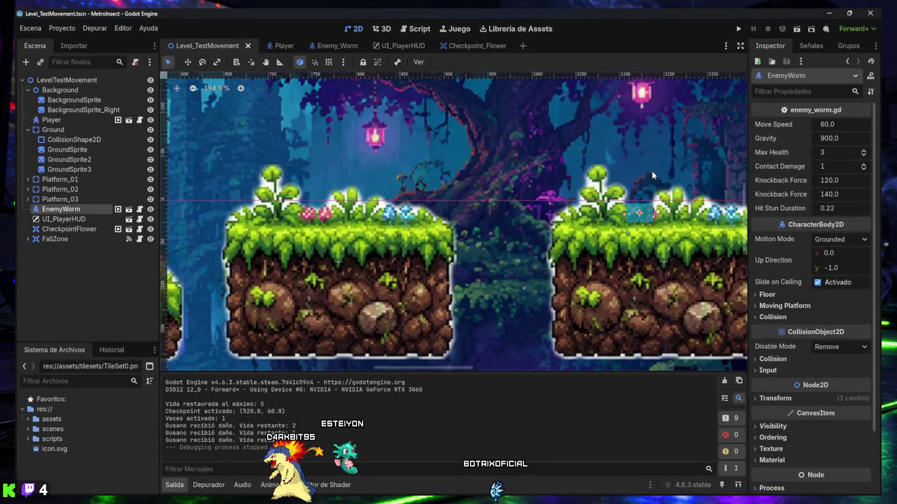
left_click(796, 29)
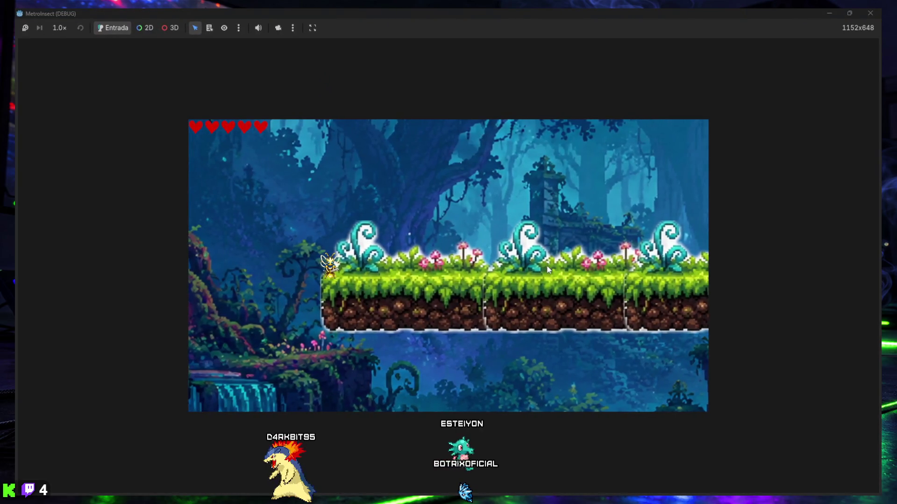
key("Right")
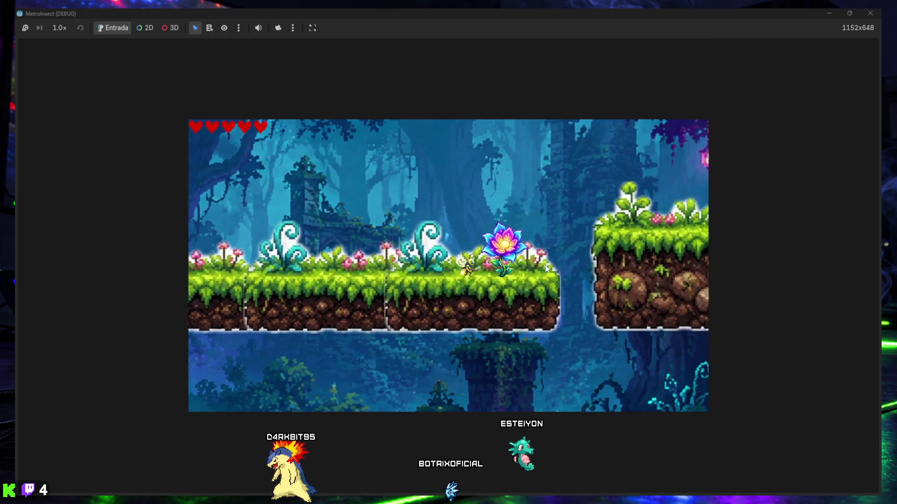
key("space")
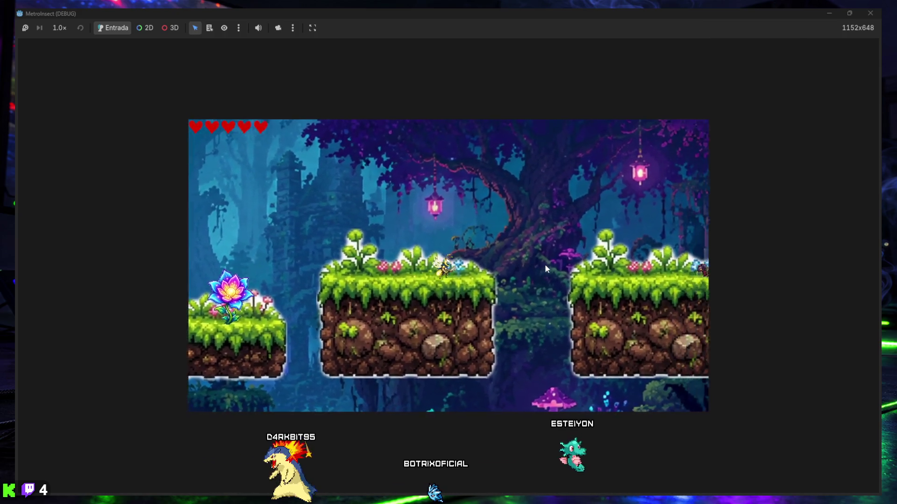
key("Right")
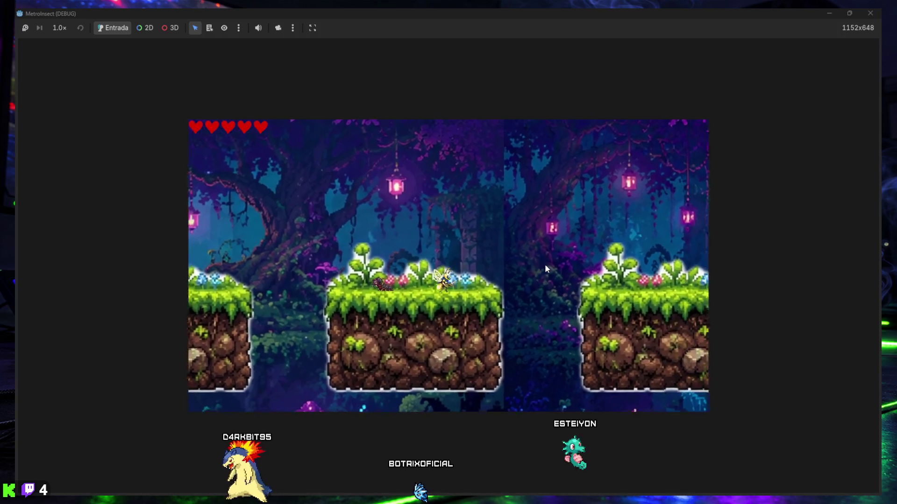
key("Right")
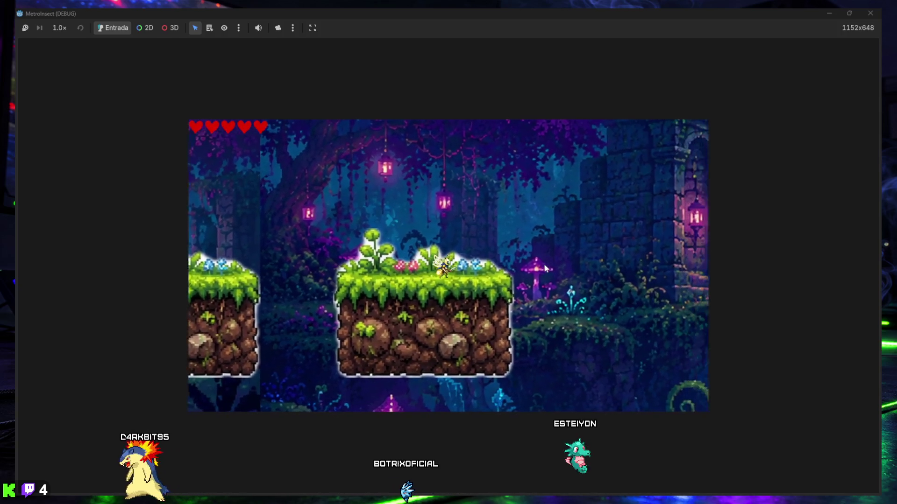
key("Right")
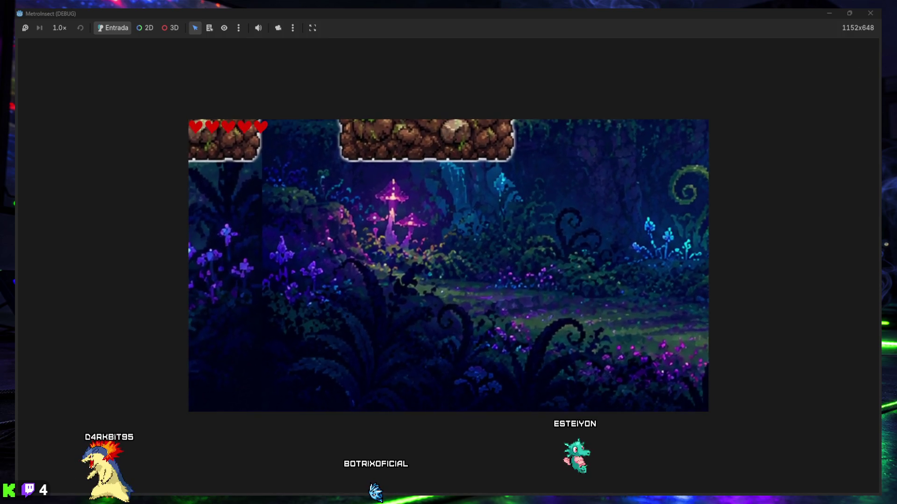
left_click(871, 14)
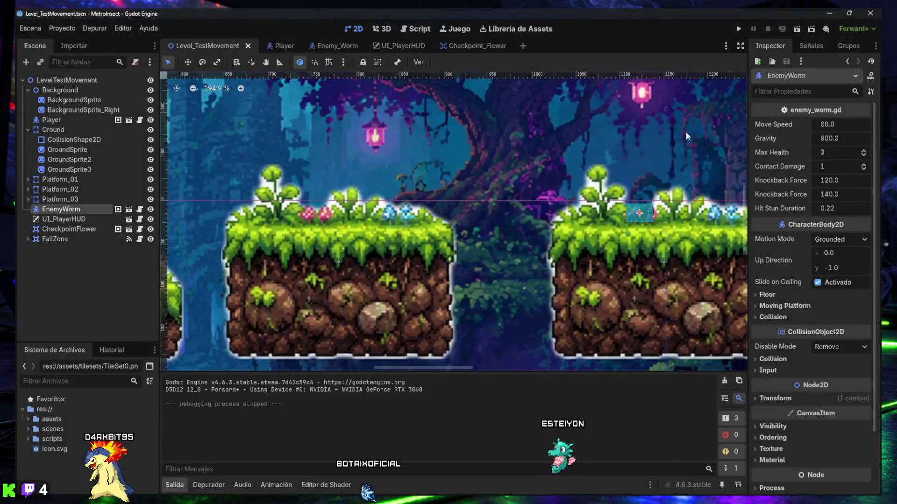
Collapse the output log and expand Platform_01, Platform_02 and Platform_03 in the Scene tree.
left_click(174, 486)
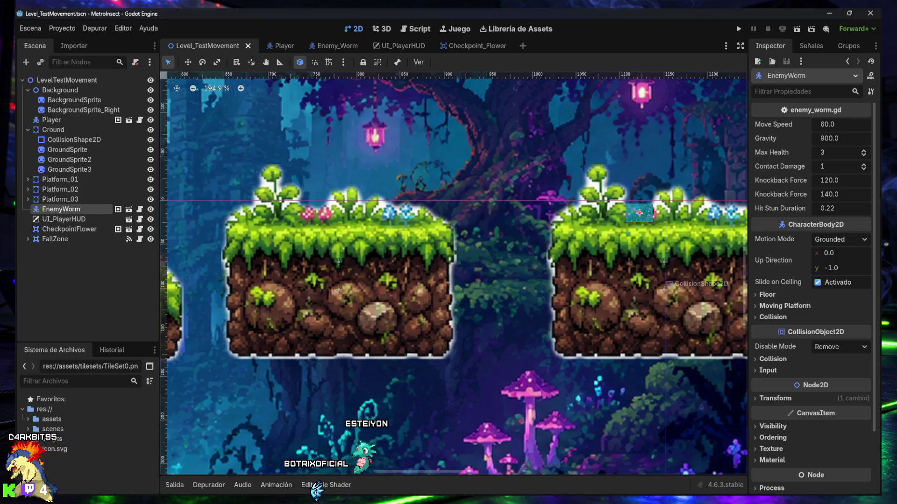
scroll(531, 264, "down", 3)
scroll(530, 264, "down", 4)
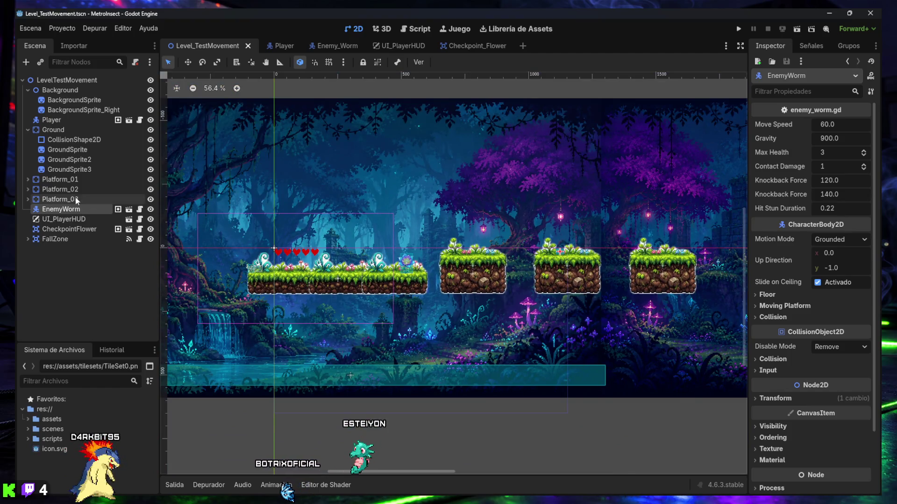
left_click(55, 181)
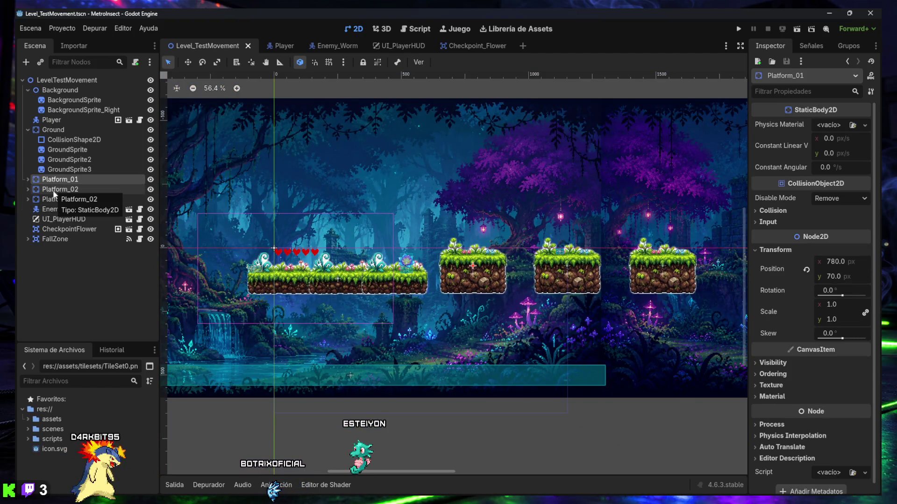
left_click(28, 180)
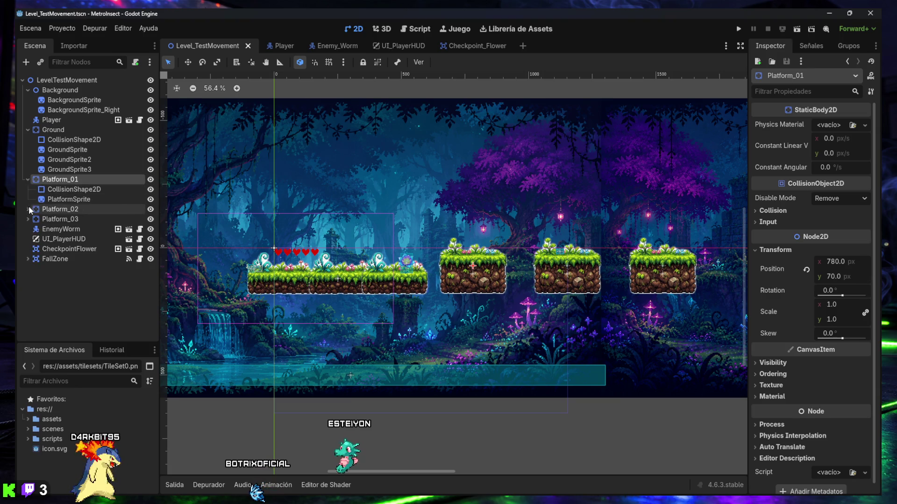
left_click(27, 209)
left_click(29, 239)
left_click(55, 240)
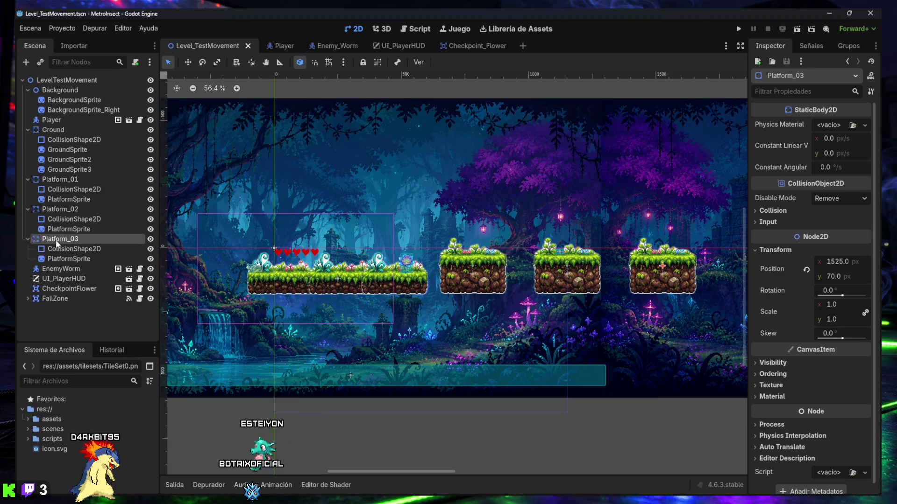
Set Platform_02's Transform position y to 50.
left_click(66, 214)
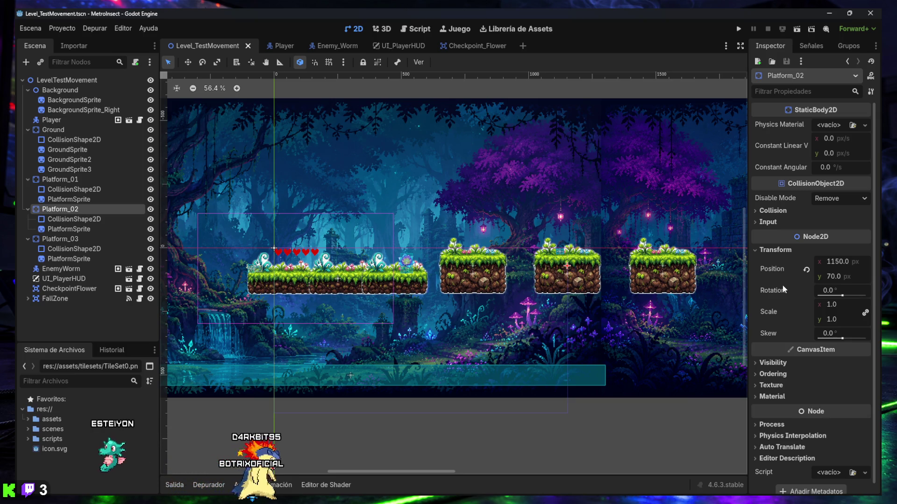
left_click_drag(833, 276, 817, 276)
left_click(837, 276)
type("50")
key("Return")
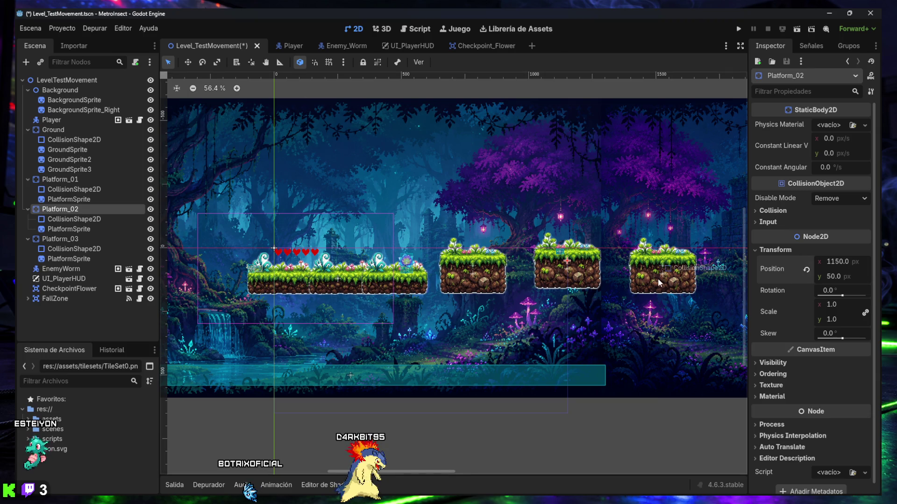
Set Platform_03's position y to 25, deselect it and save the scene.
left_click(65, 238)
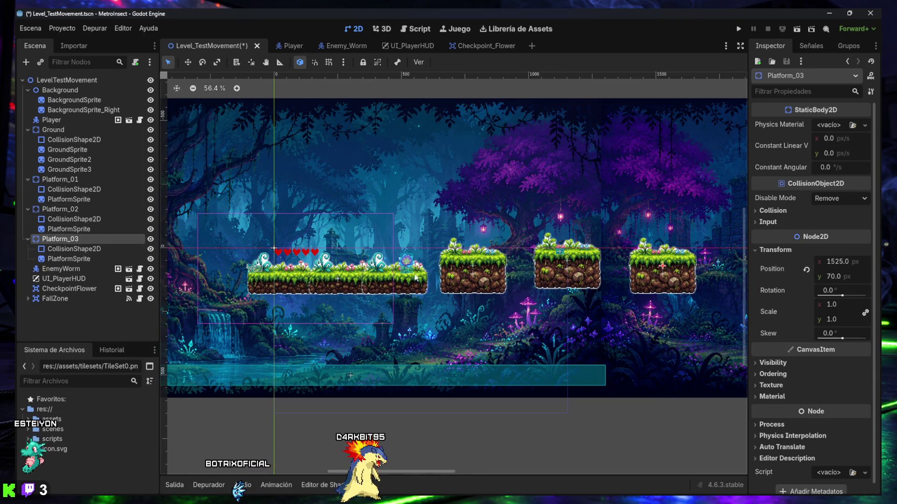
left_click(831, 278)
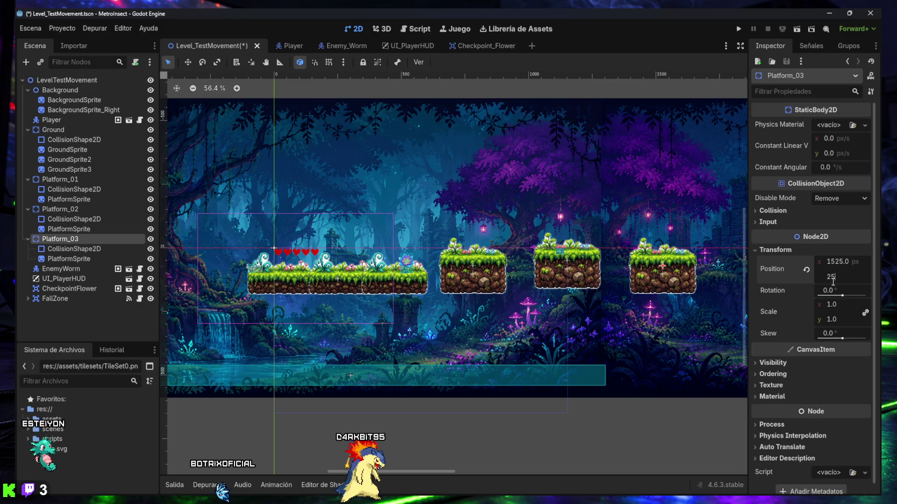
type("25")
key("Return")
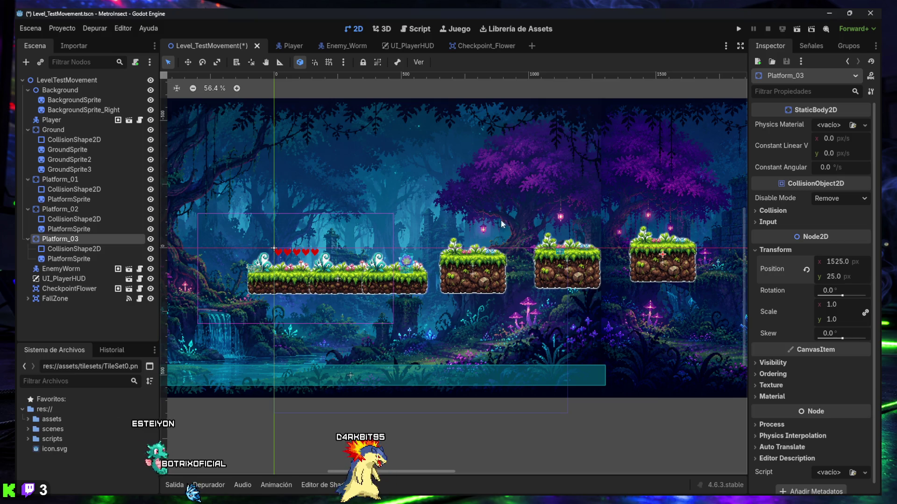
left_click(493, 91)
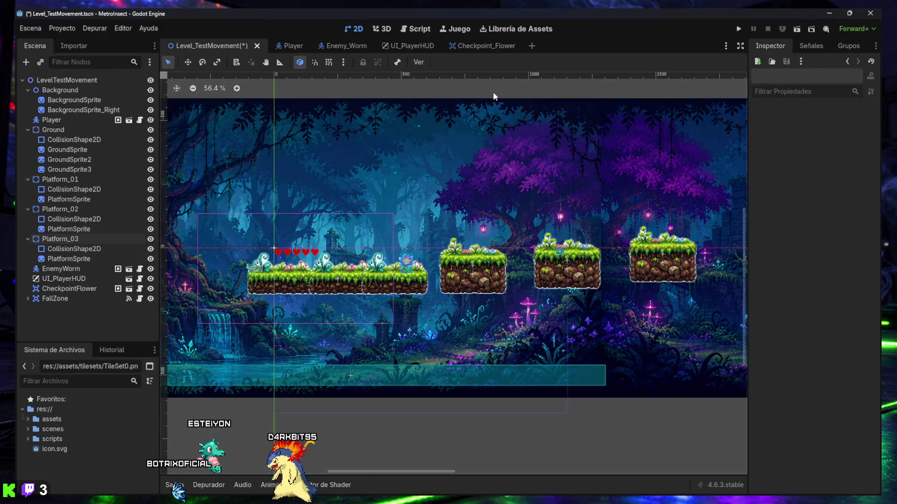
key("ctrl+s")
Run the level, fly the bee right over the platforms, then back to the checkpoint flower.
left_click(798, 30)
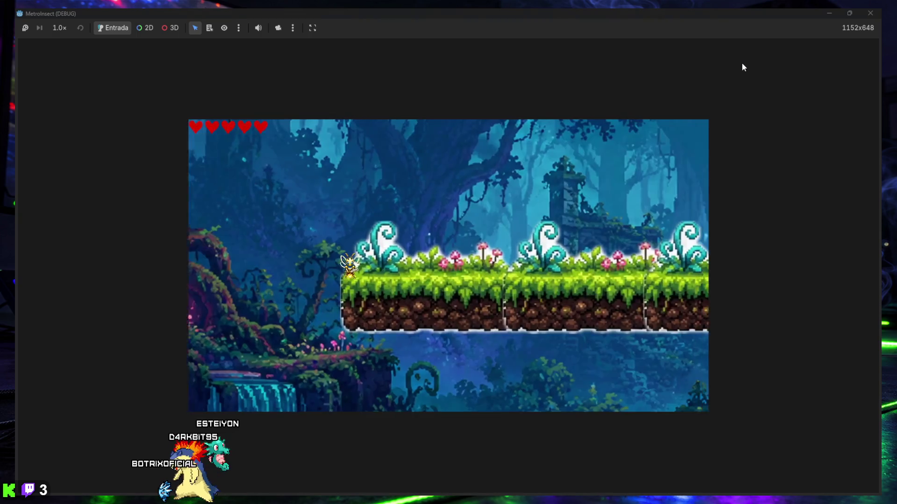
key("Right")
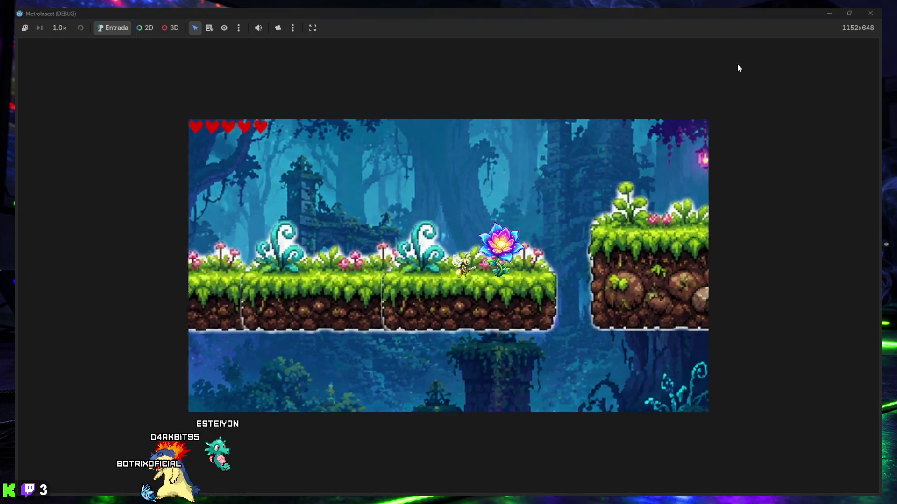
key("Right")
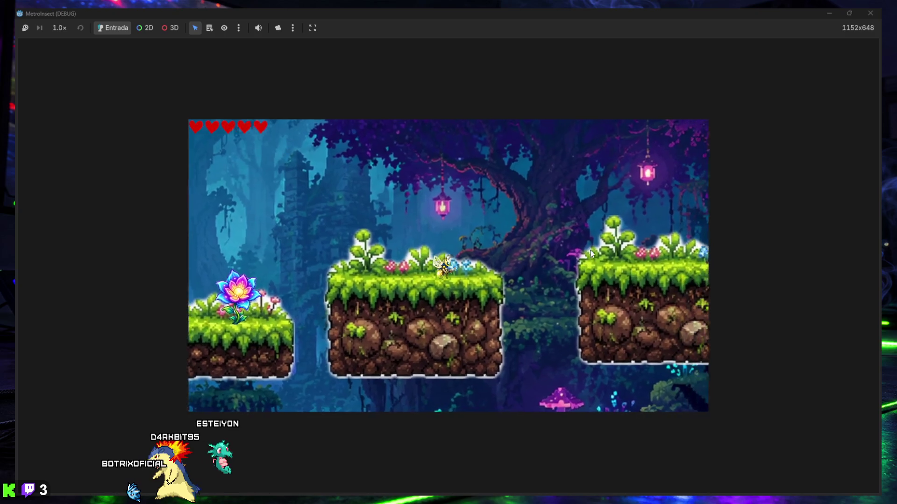
key("Right")
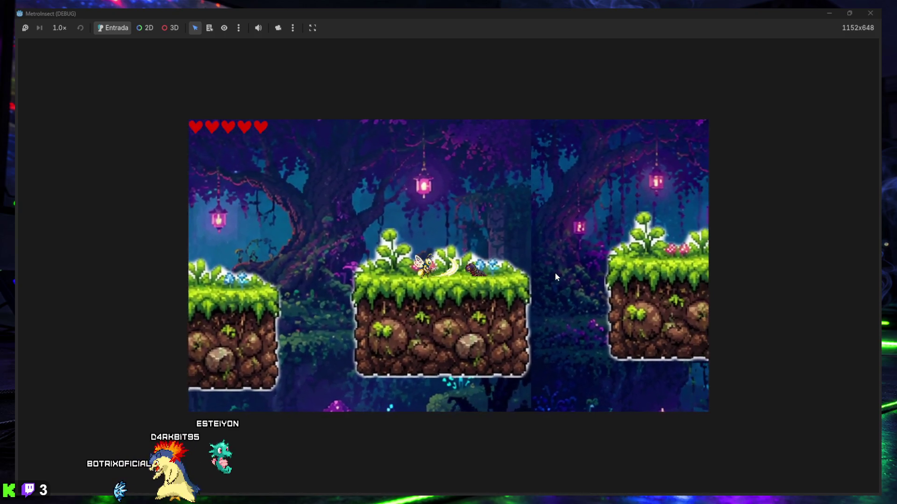
key("Right")
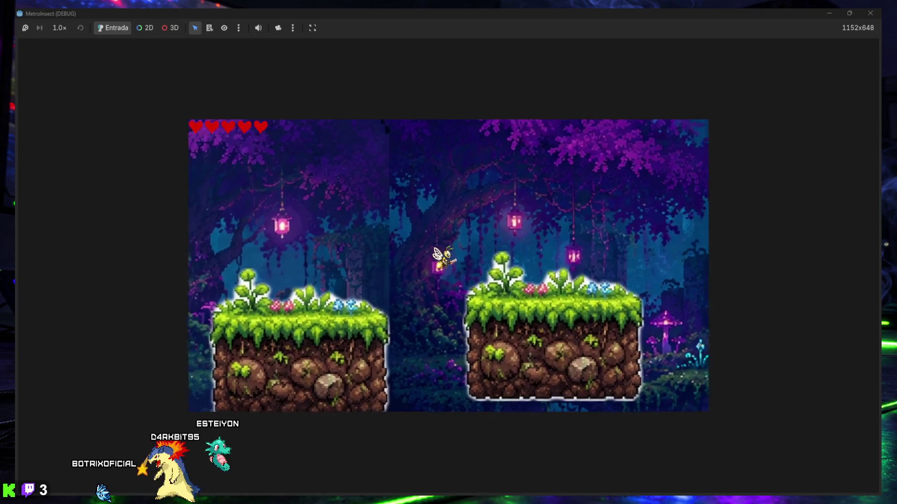
key("Left")
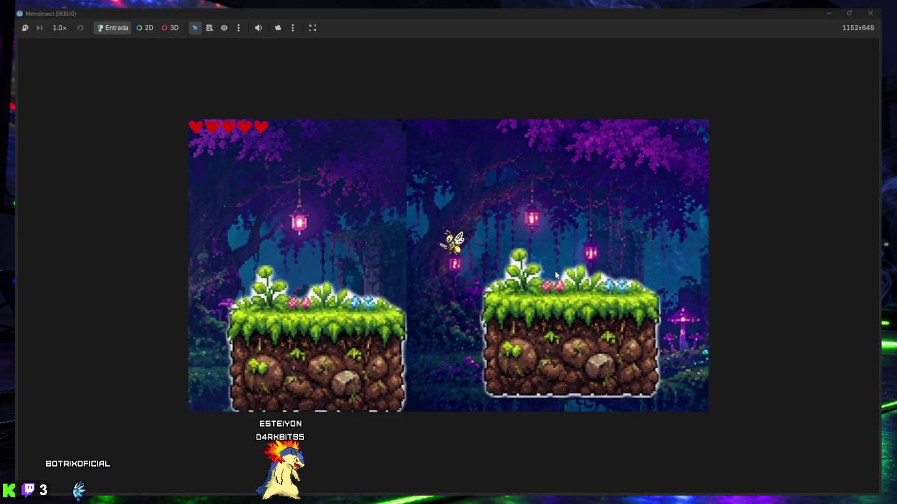
key("Left")
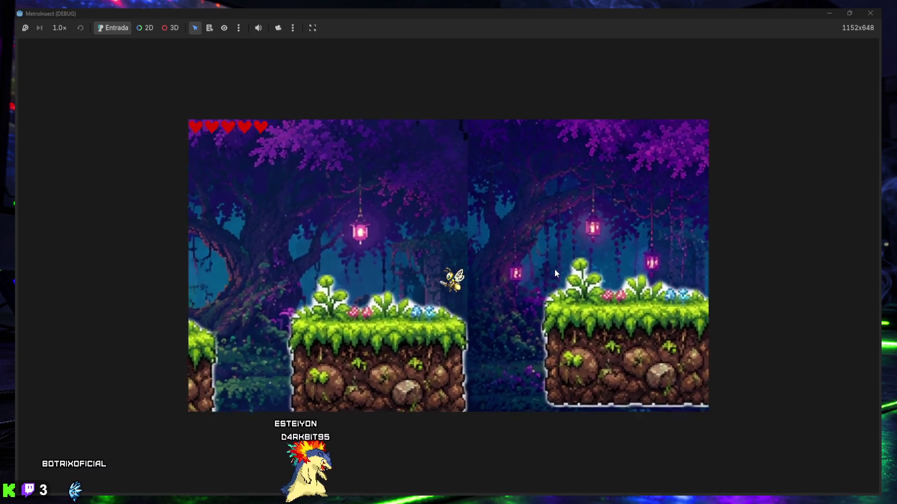
key("Left")
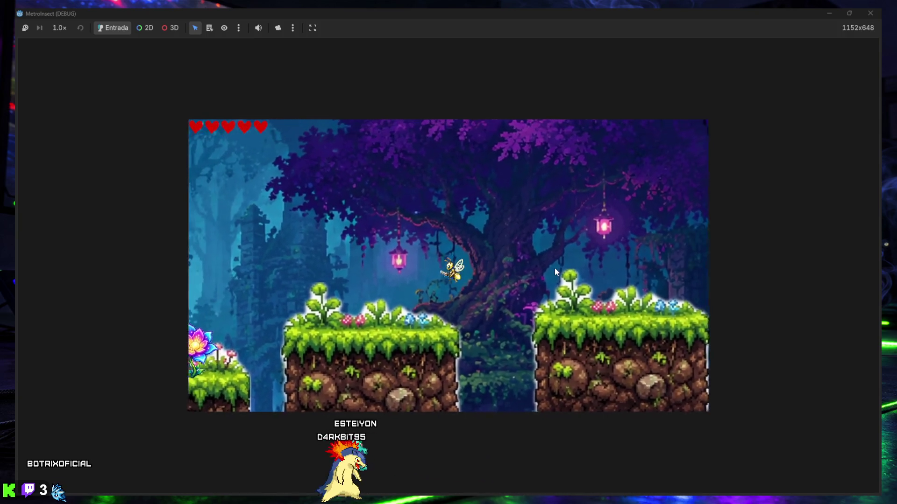
key("Left")
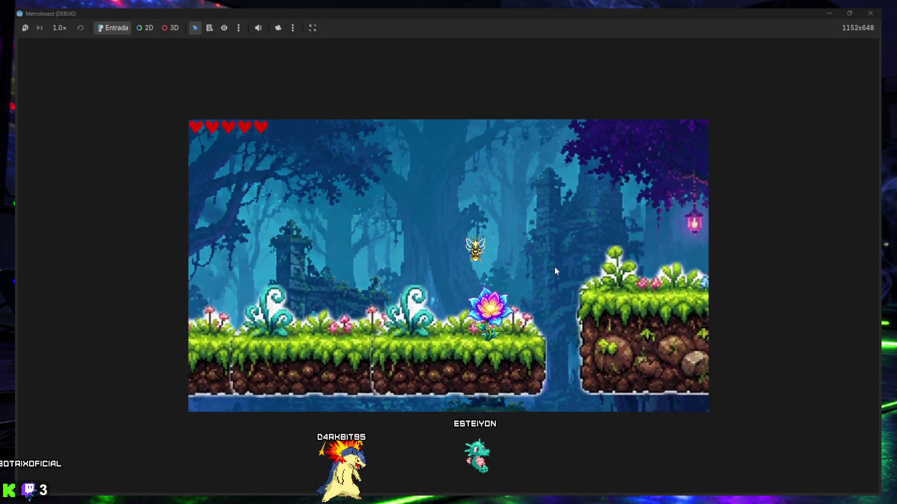
Fly the bee right across the gap past the platforms into the cavern, then close the game.
key("Right")
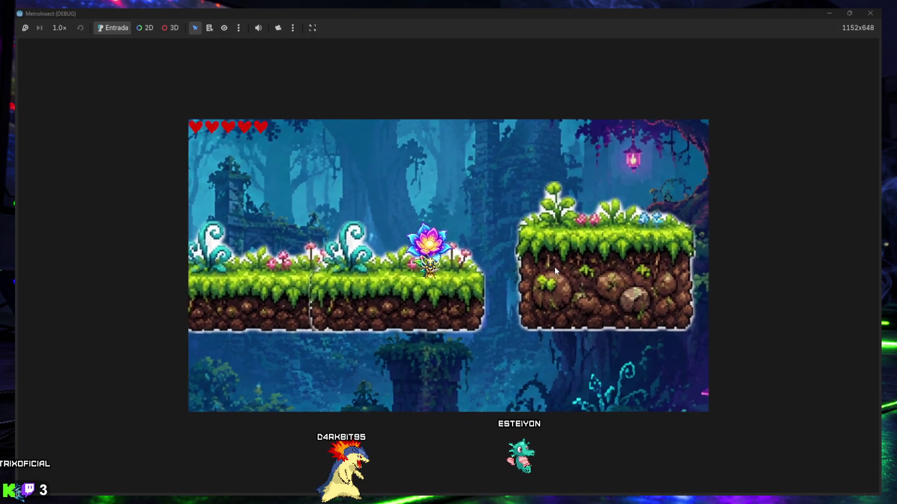
key("Left")
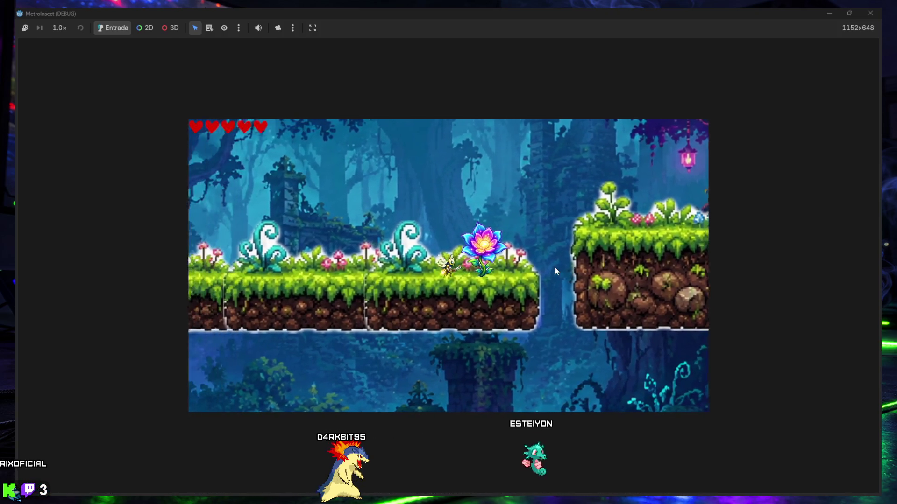
key("Right")
key("Left")
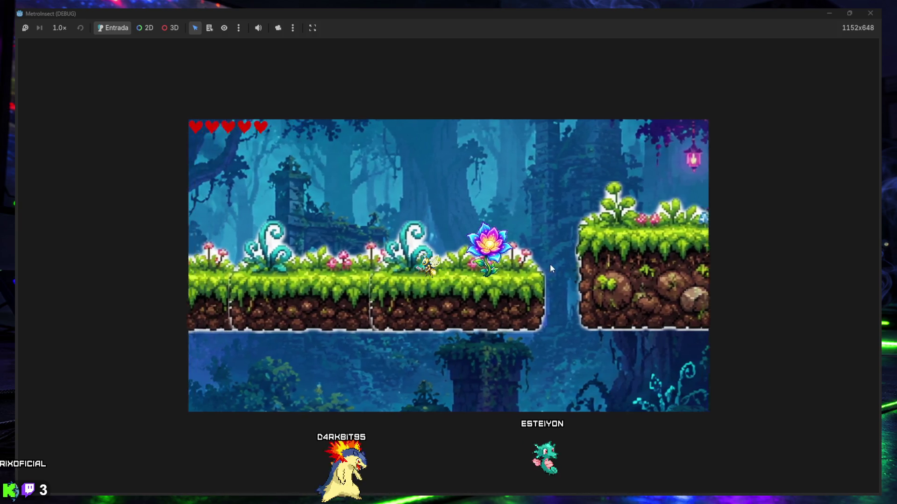
key("Left")
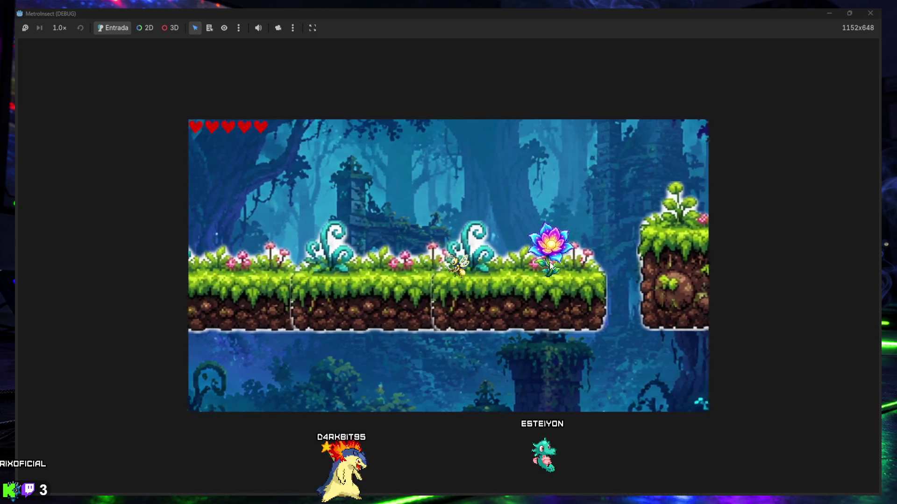
key("Right")
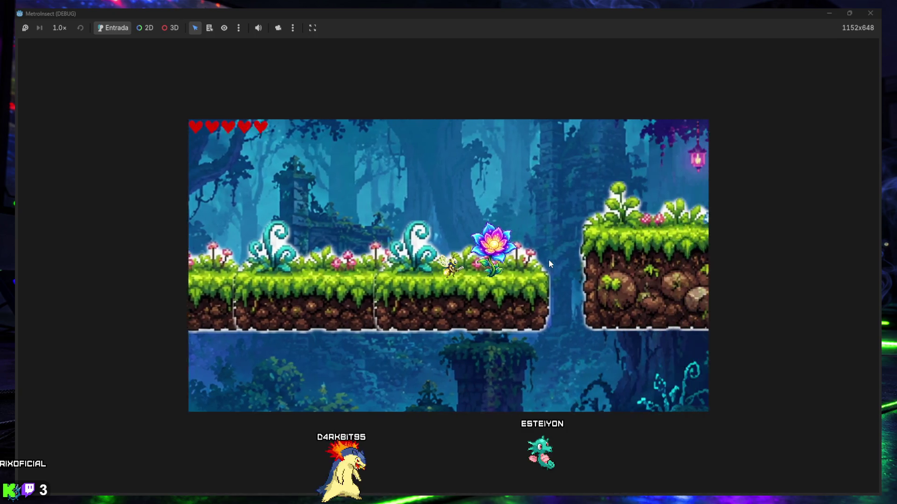
key("Right")
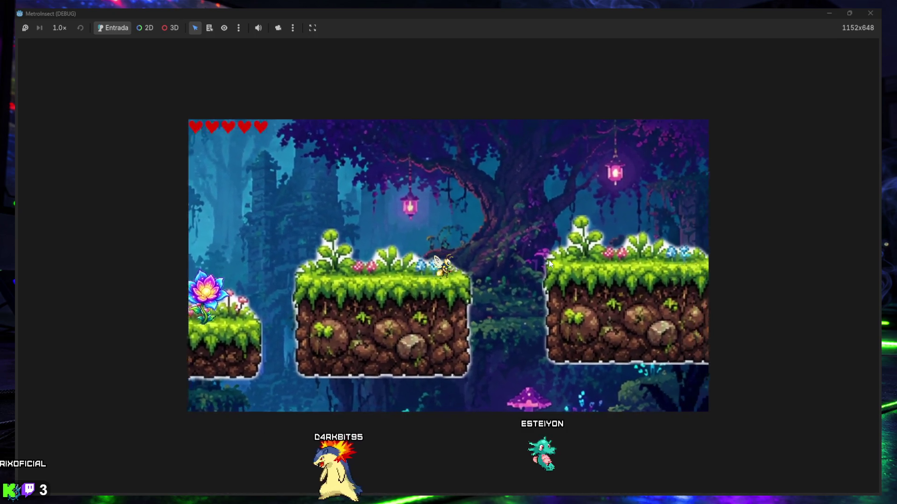
key("Right")
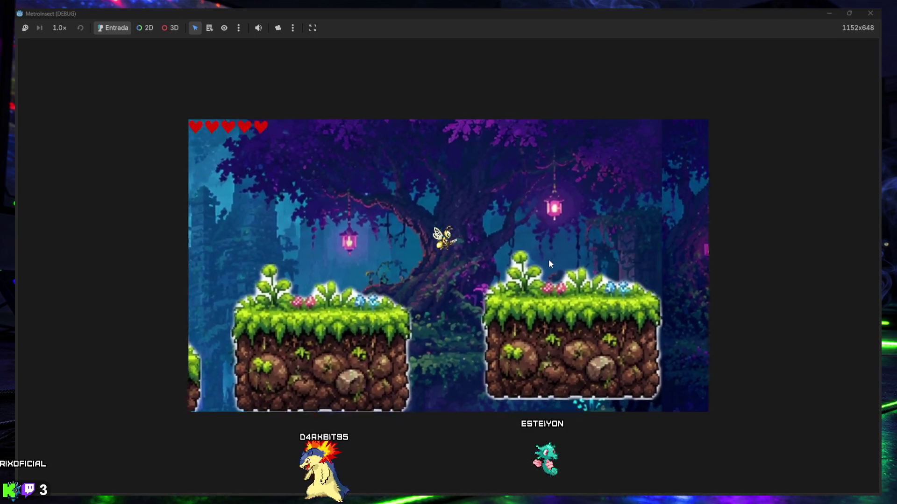
key("Right")
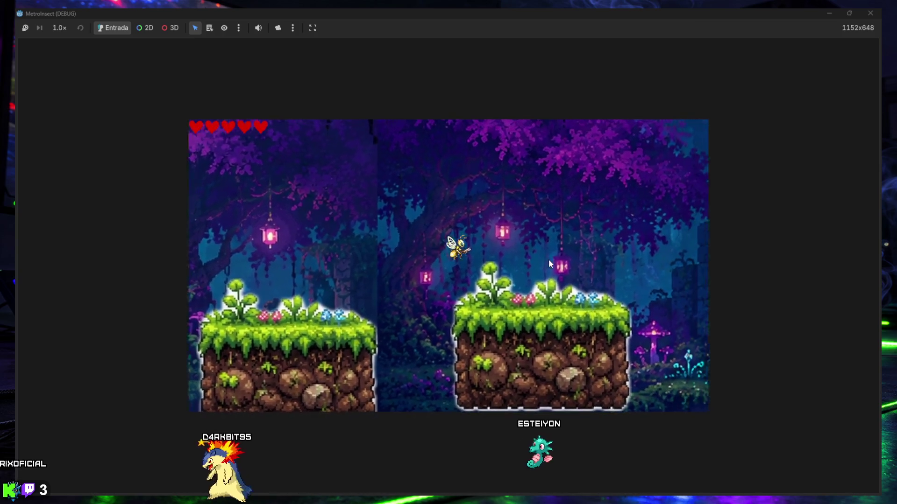
key("Right")
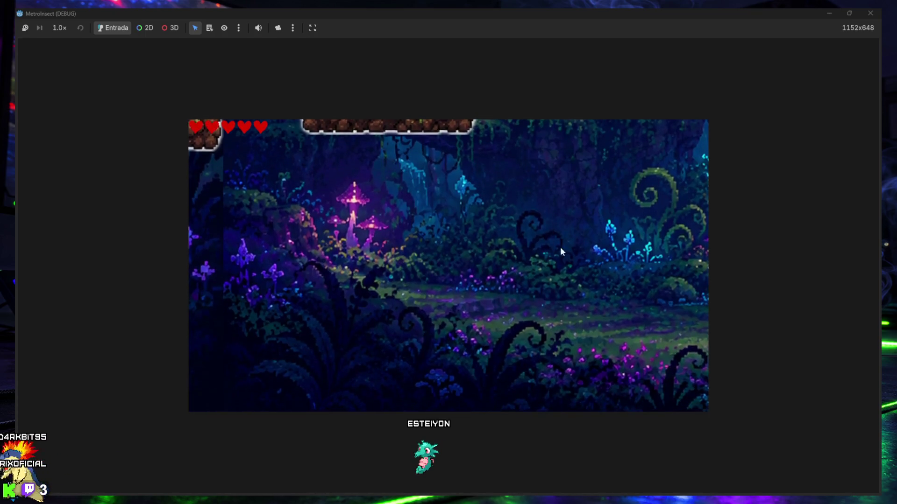
left_click(871, 15)
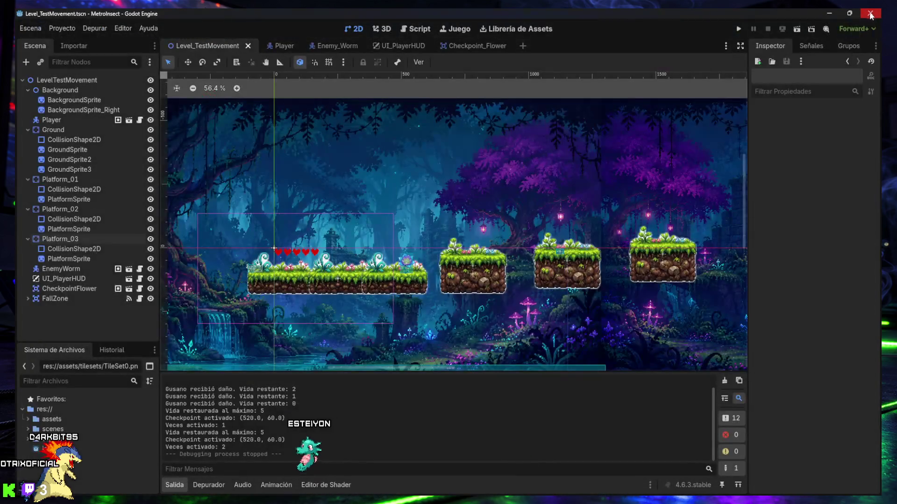
Drag FallZone's collision rectangle out to the level's right edge and set its position x to 1300.
scroll(566, 319, "down", 3)
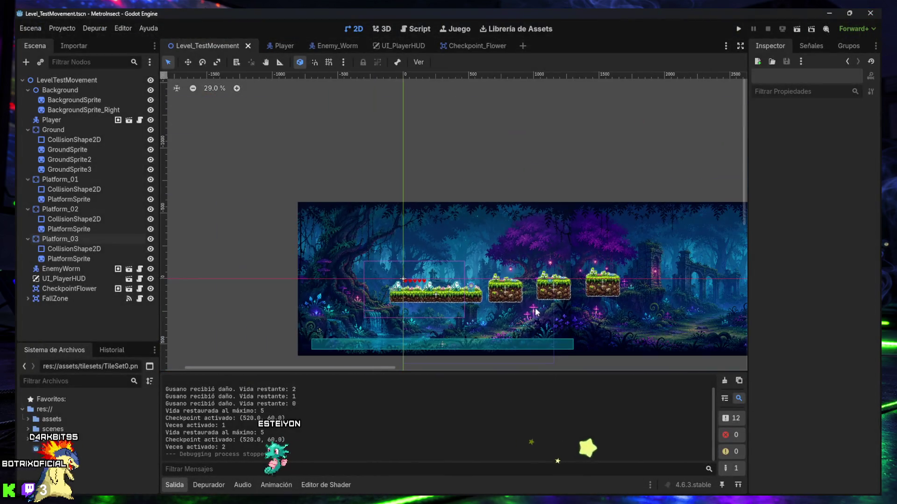
left_click(427, 346)
left_click(55, 299)
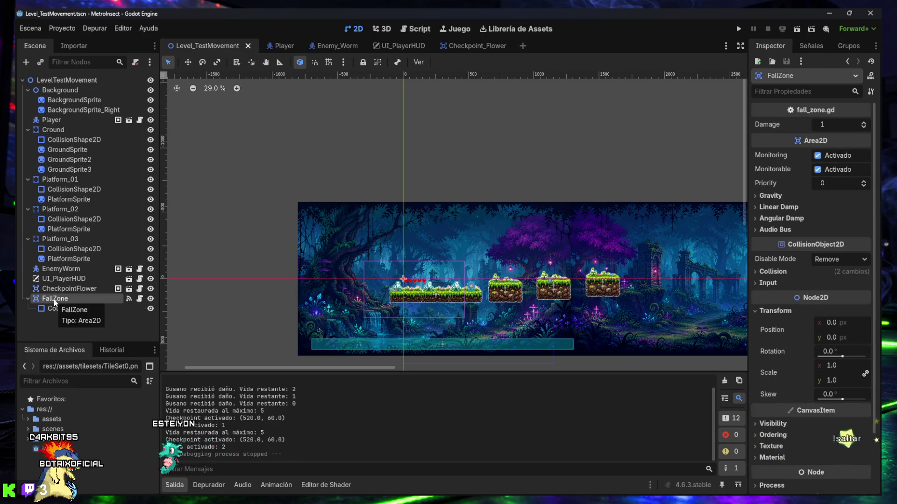
left_click(469, 344)
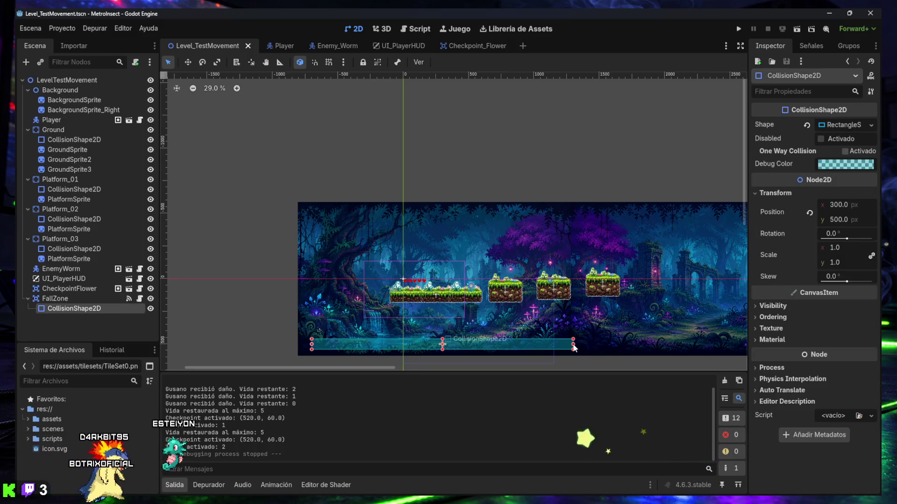
scroll(574, 348, "down", 2)
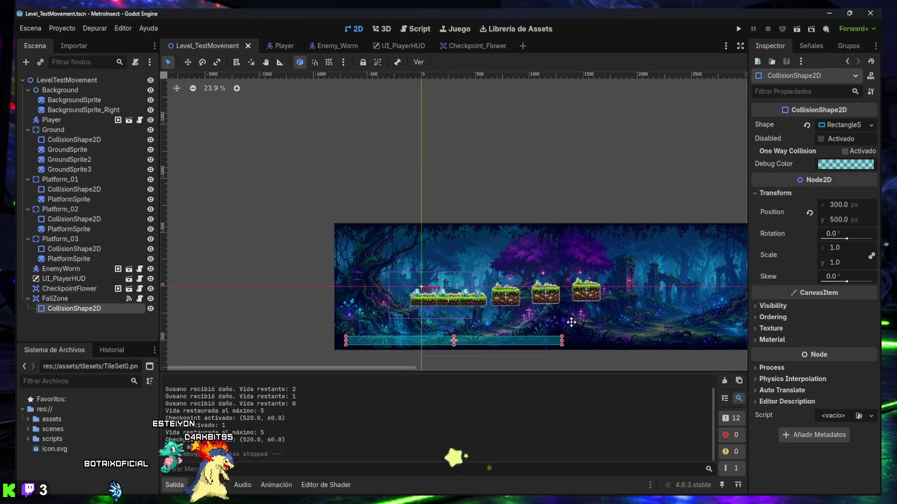
left_click_drag(472, 318, 661, 320)
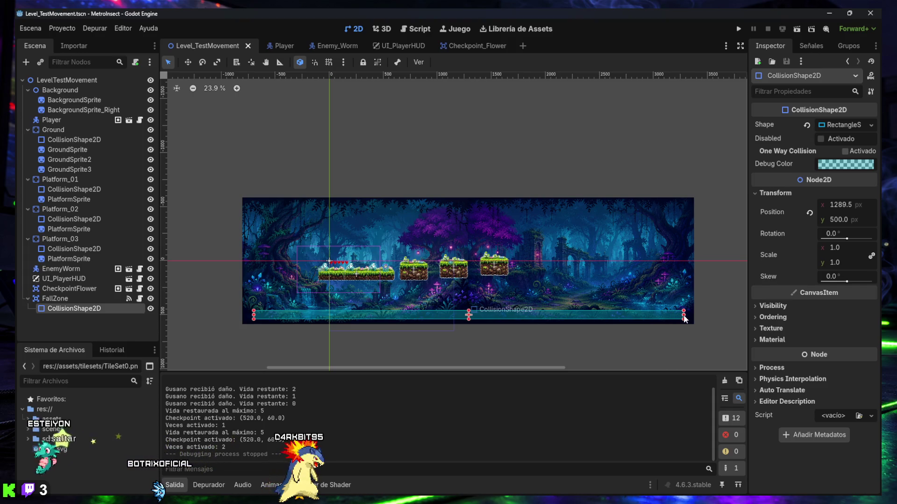
left_click_drag(684, 317, 684, 318)
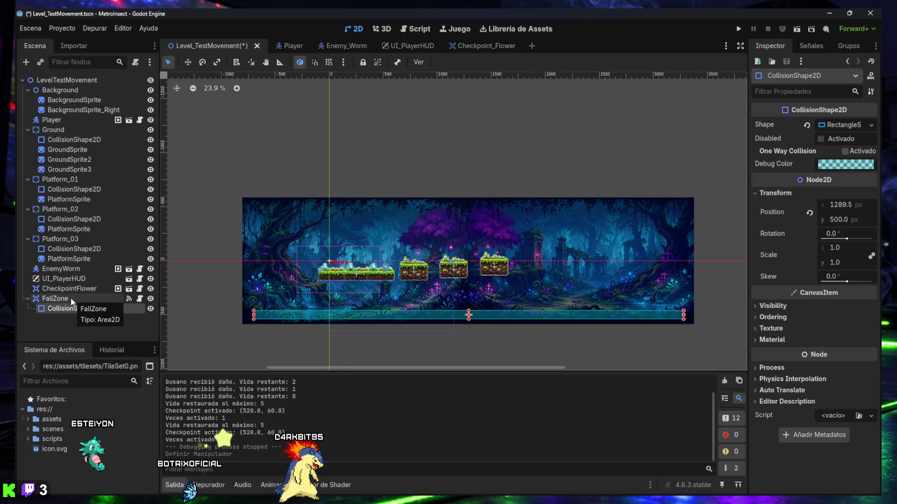
left_click(841, 206)
type("1300")
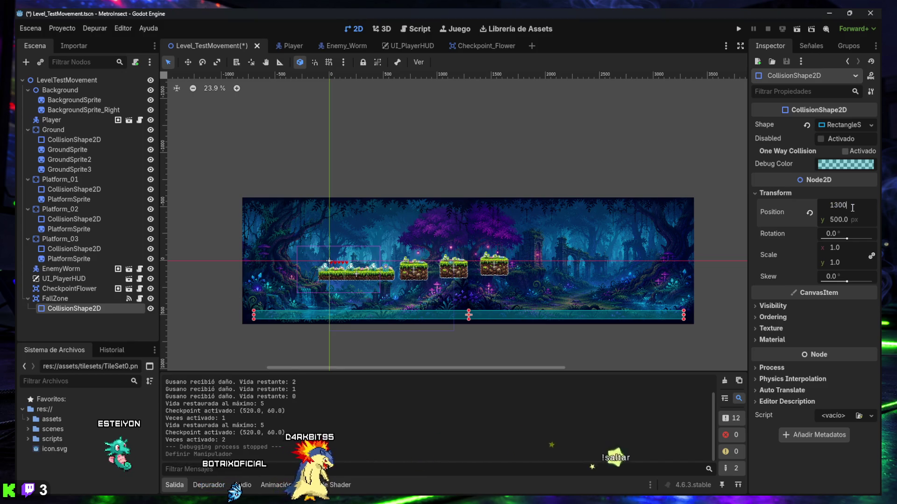
key("Return")
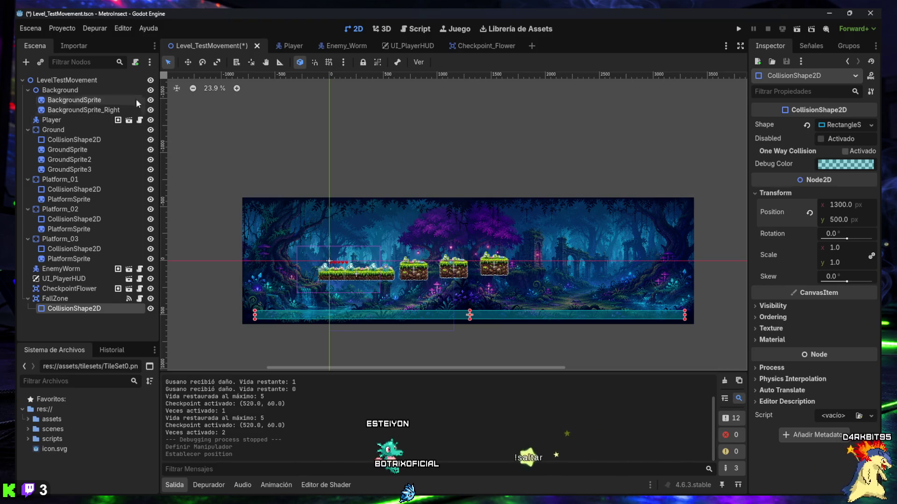
Save Level_TestMovement with the FallZone shape at x 1300, y 500.
key("Escape")
key("ctrl+s")
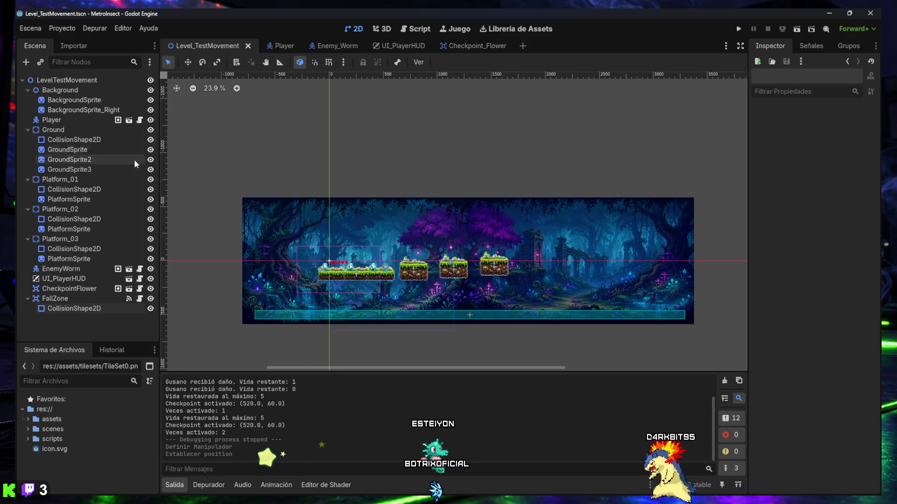
Collapse Platform_03, Platform_02, Platform_01, Ground and Background, then select EnemyWorm.
left_click(27, 239)
left_click(27, 208)
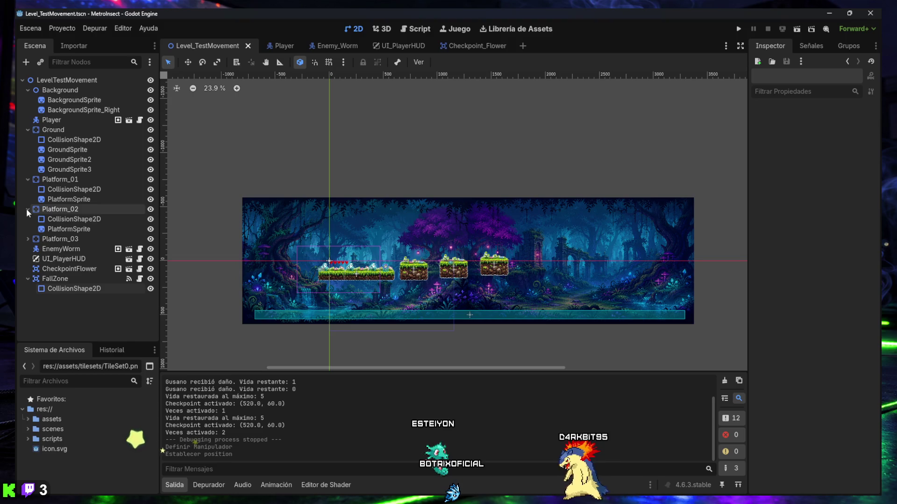
left_click(28, 179)
left_click(28, 129)
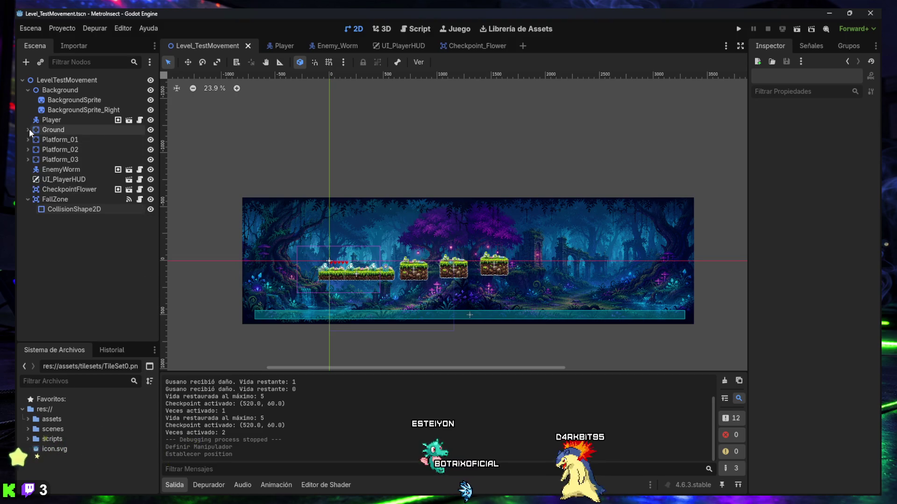
left_click(27, 89)
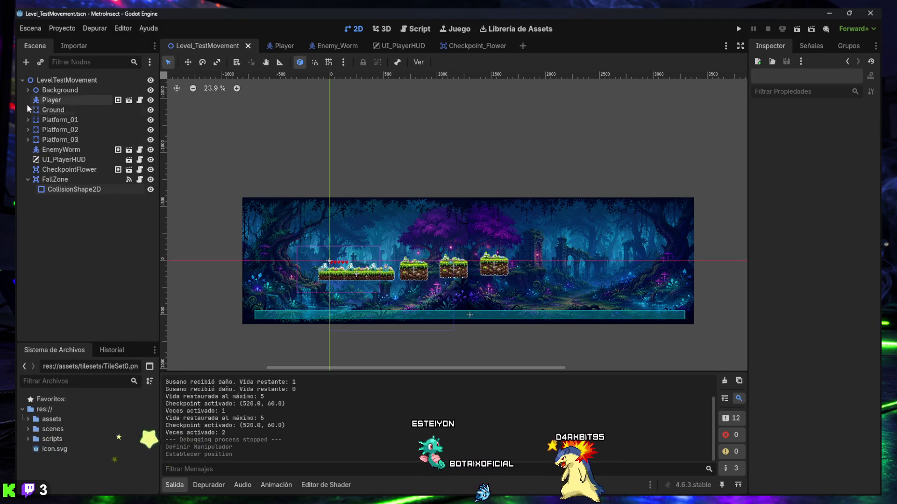
left_click(45, 150)
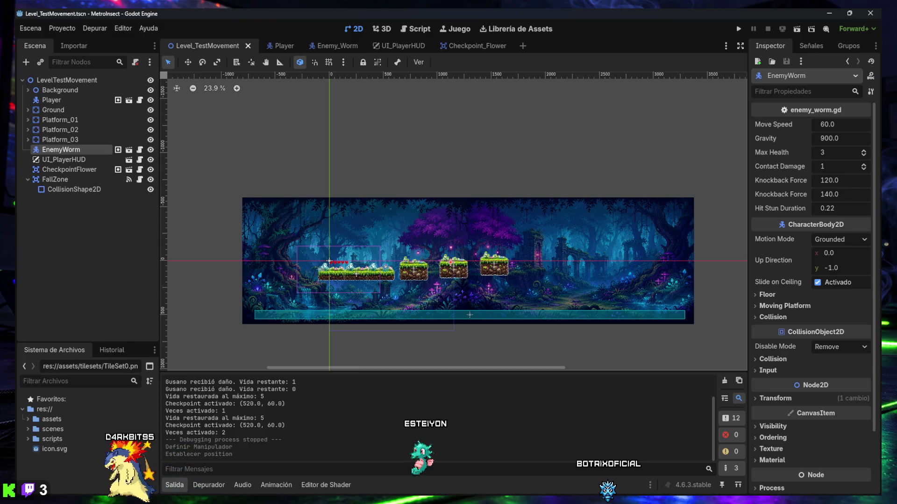
Drag EnemyWorm onto the farthest platform at (1447, -27), save, and run the scene.
scroll(455, 263, "up", 10)
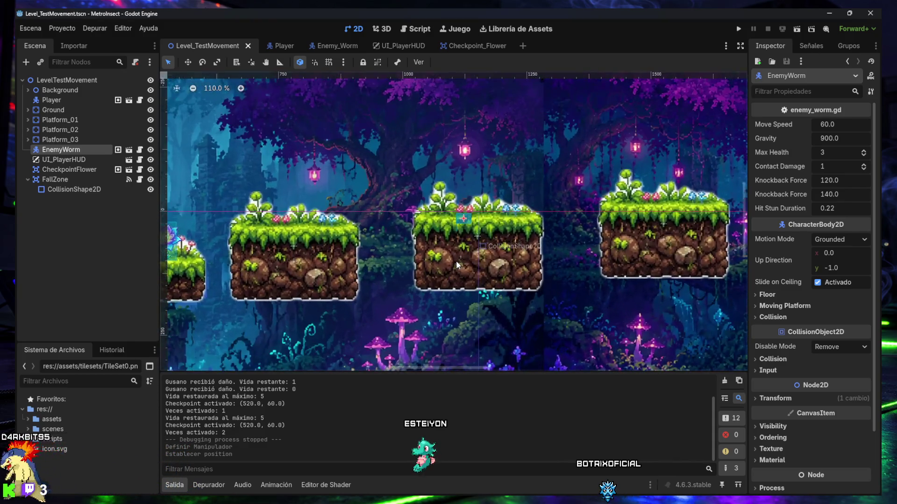
scroll(456, 263, "up", 4)
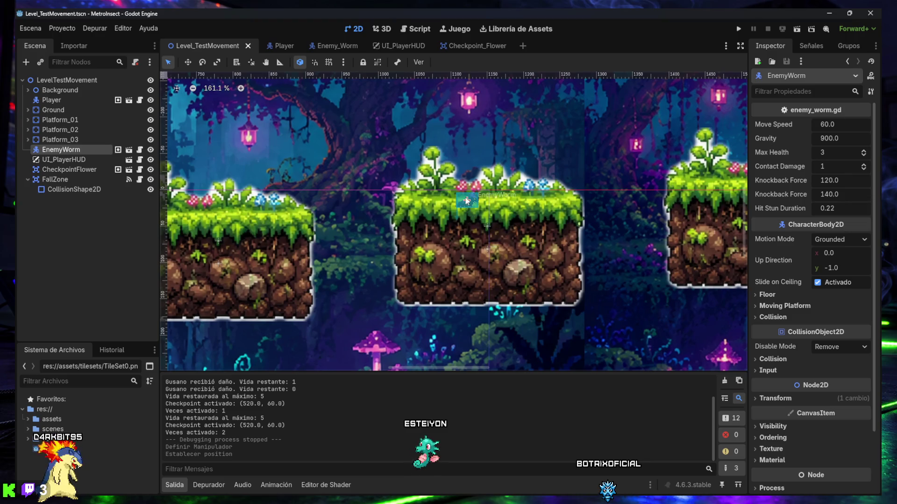
left_click_drag(466, 201, 703, 172)
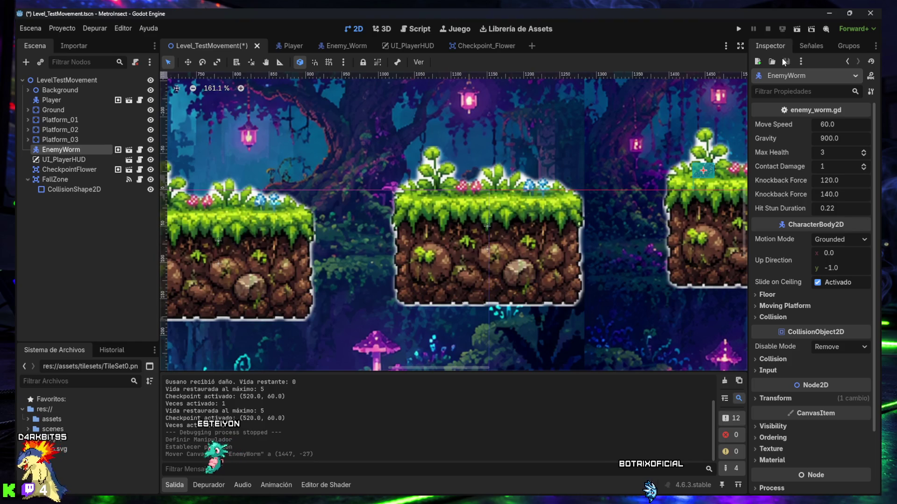
key("ctrl+s")
left_click(796, 30)
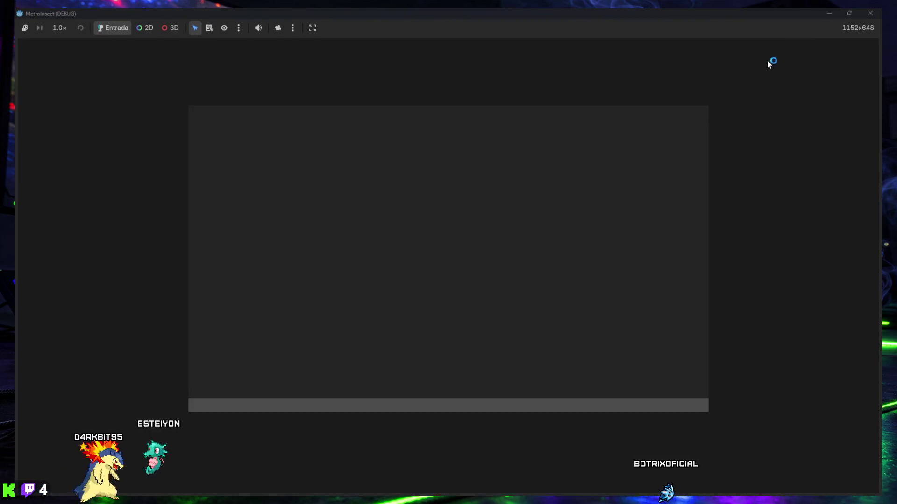
Fly the bee back and forth over the gap and first platforms.
key("Right")
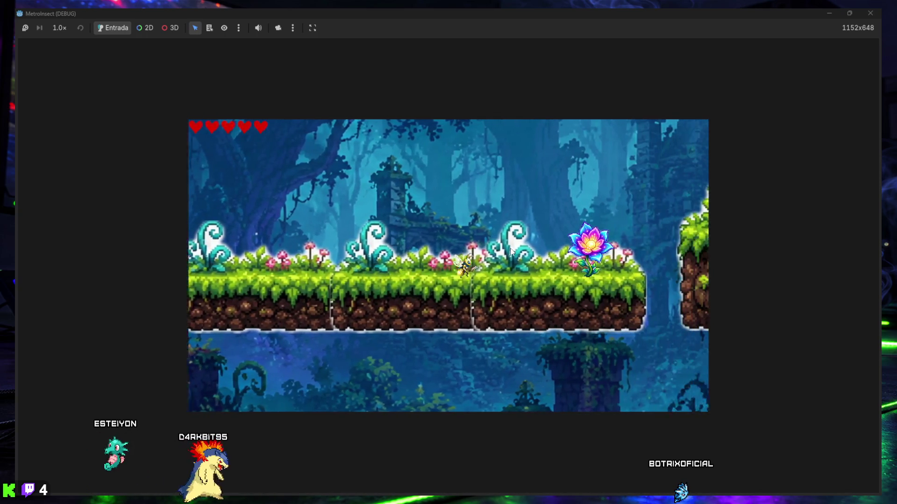
key("Right")
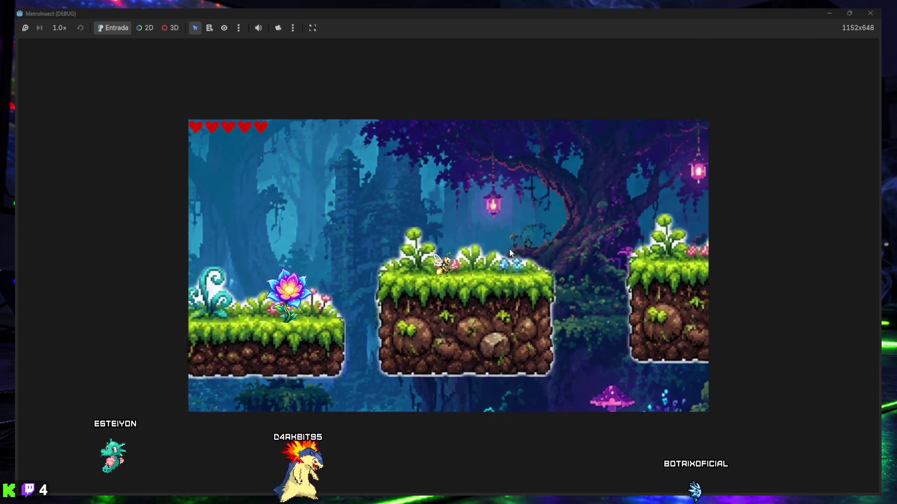
key("space")
key("Right")
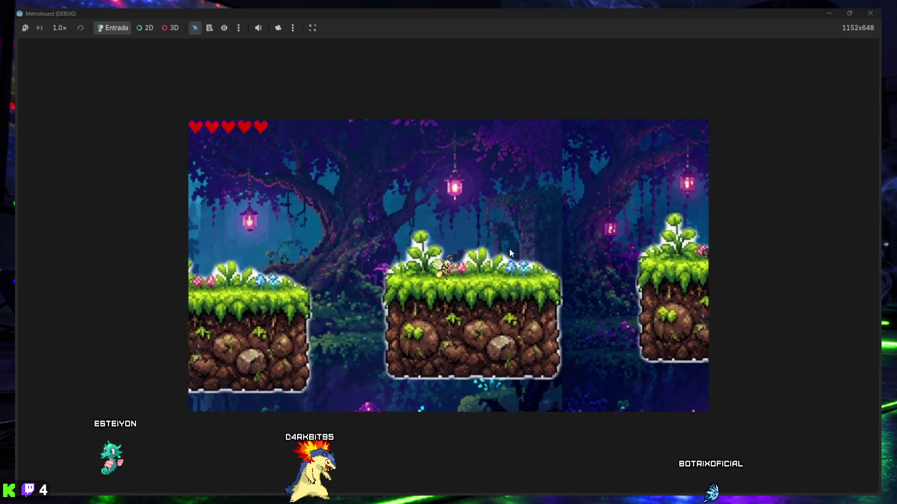
key("Left")
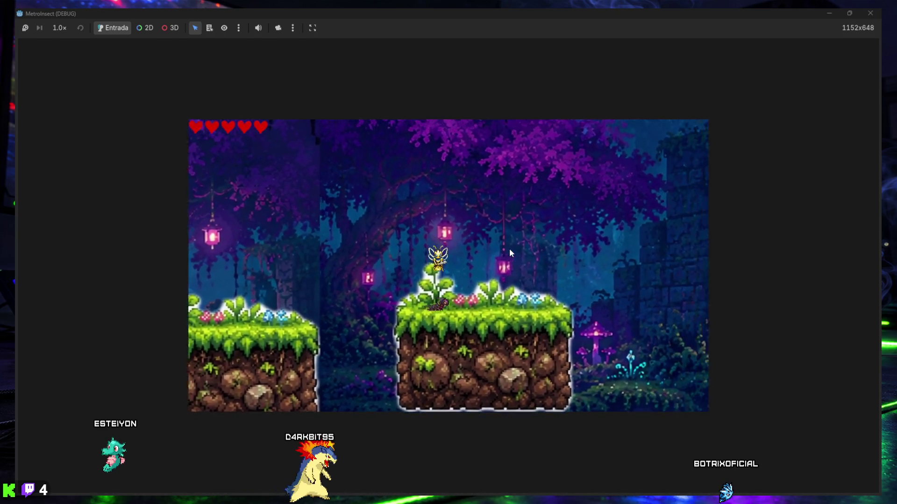
key("Right")
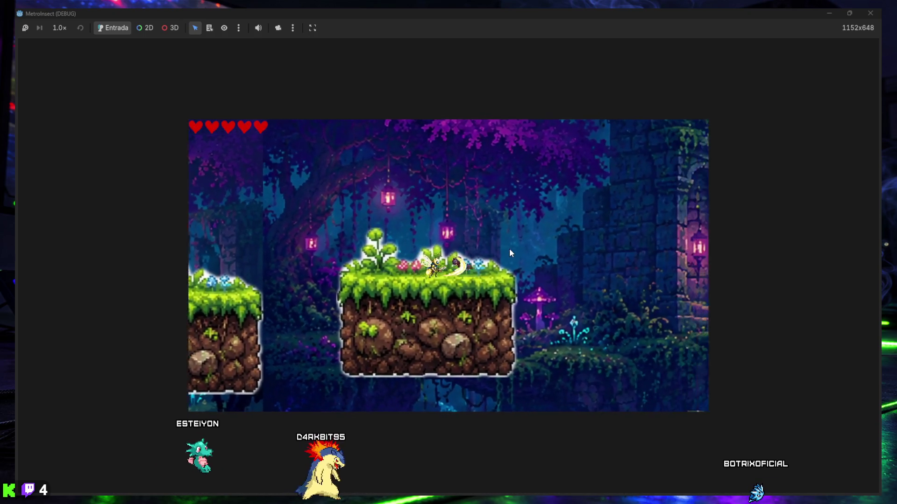
key("Left")
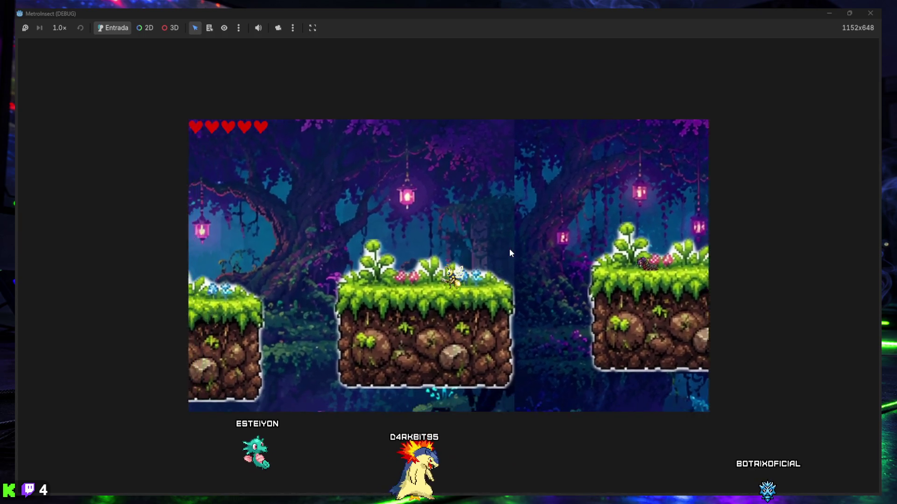
key("Right")
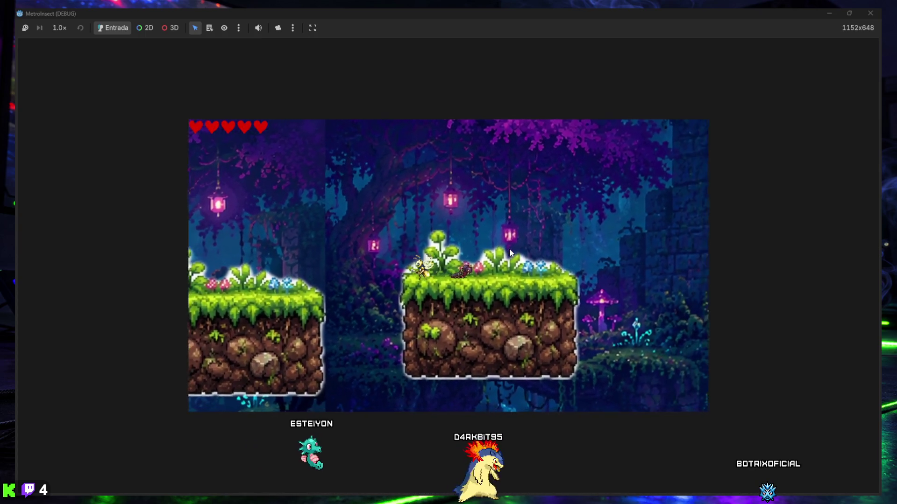
key("Left")
key("Left")
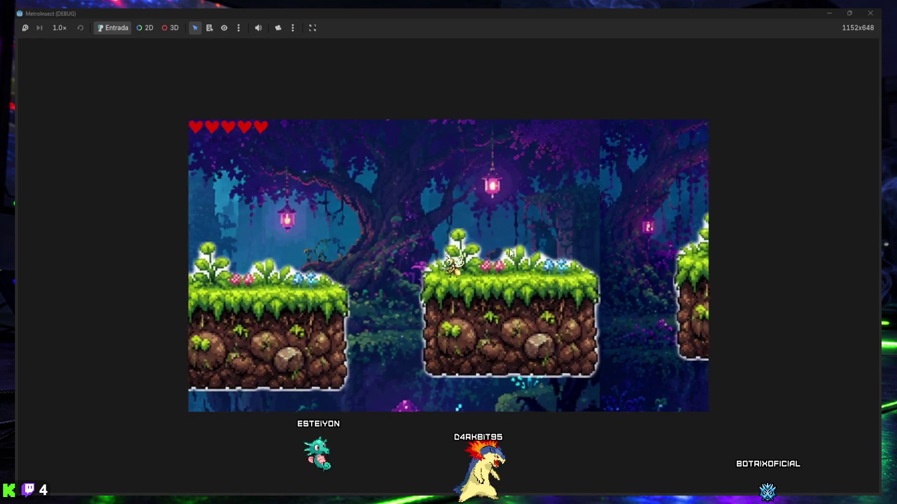
key("Left")
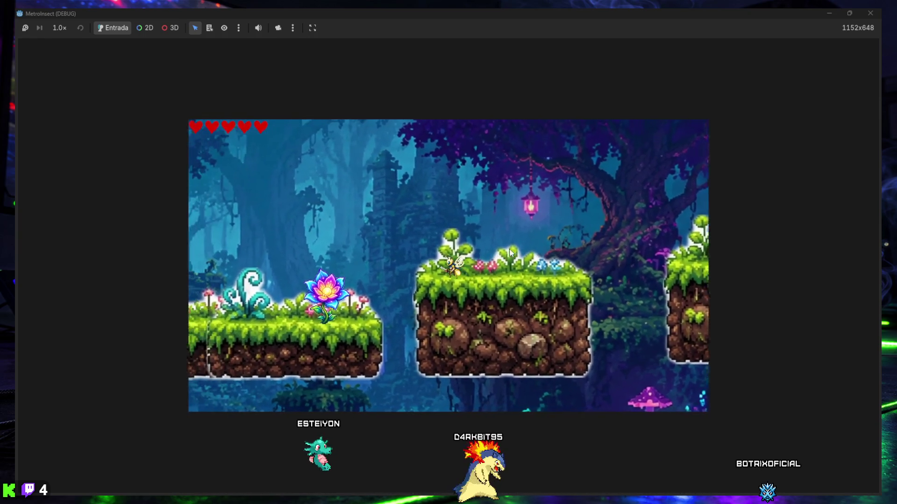
Fly the bee across the middle platform to the farthest block, then stop the game with F8.
key("Right")
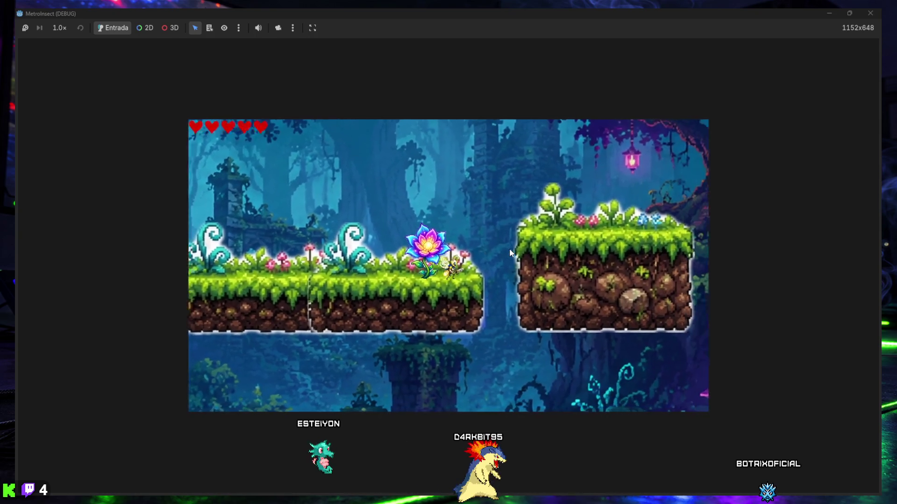
key("Left")
key("Right")
key("Right")
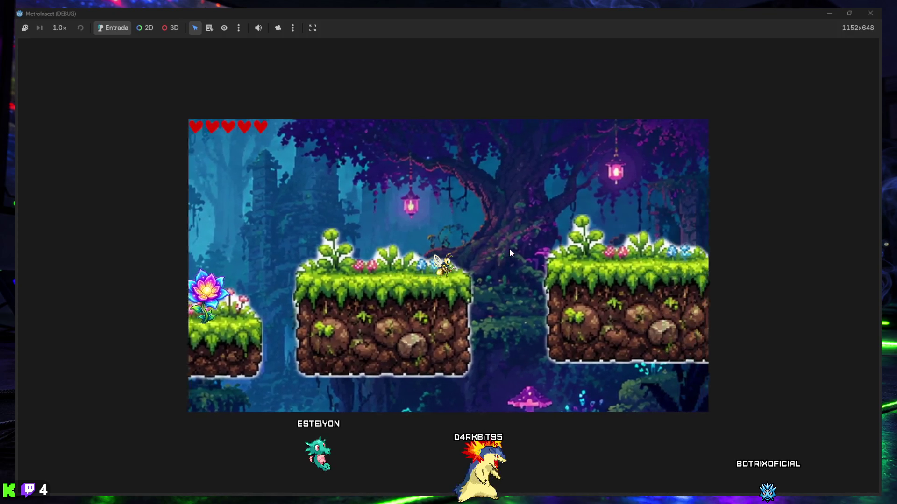
key("Right")
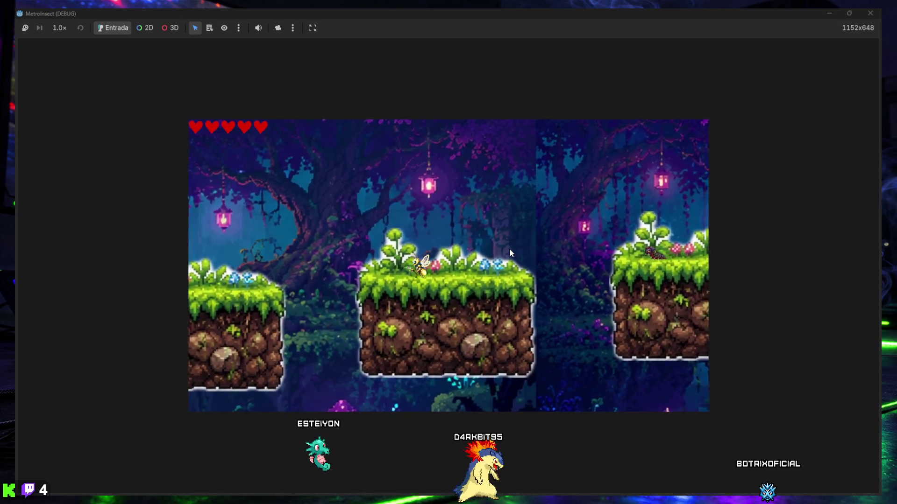
key("Right")
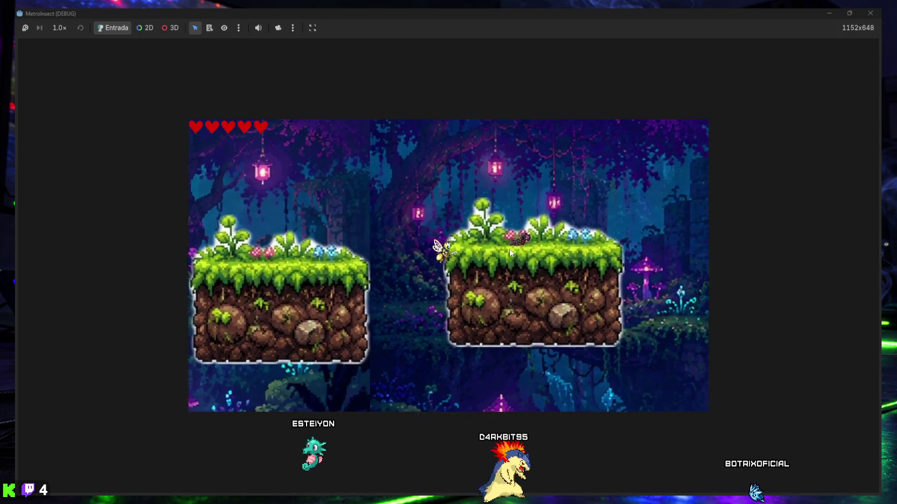
key("Right")
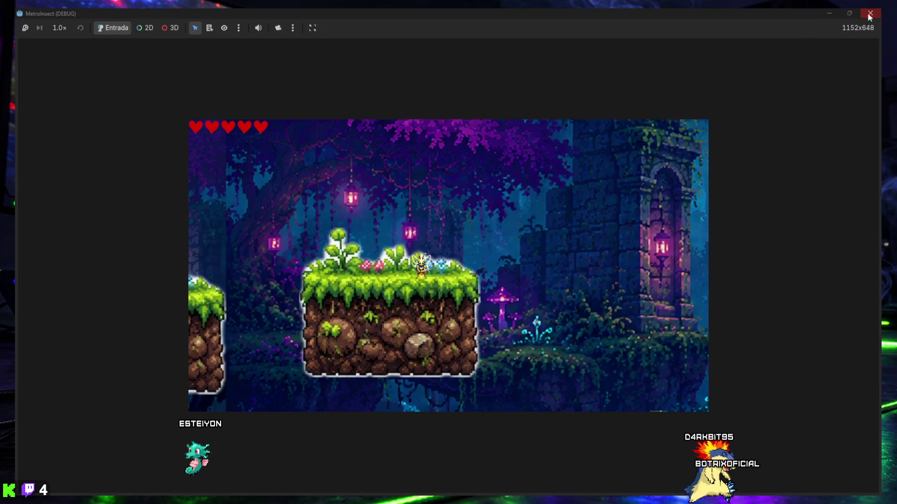
key("F8")
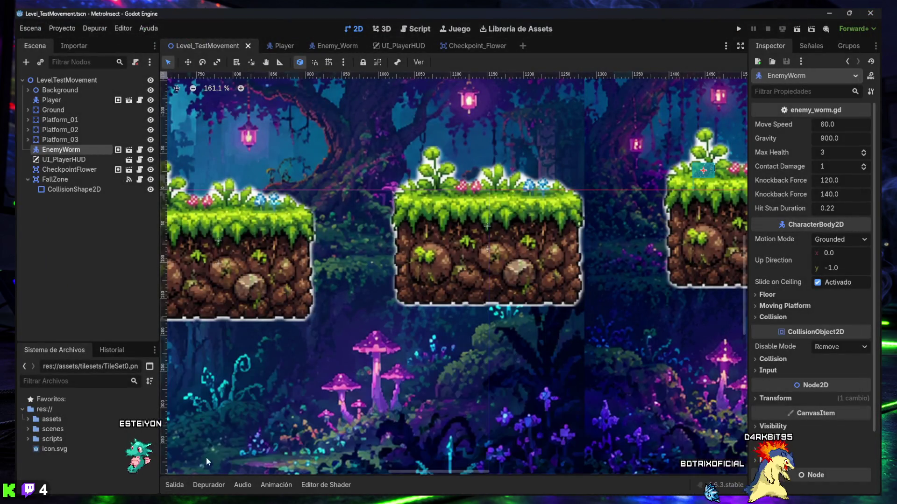
Zoom out the 2D viewport and select the CheckpointFlower sprite.
scroll(593, 269, "down", 5)
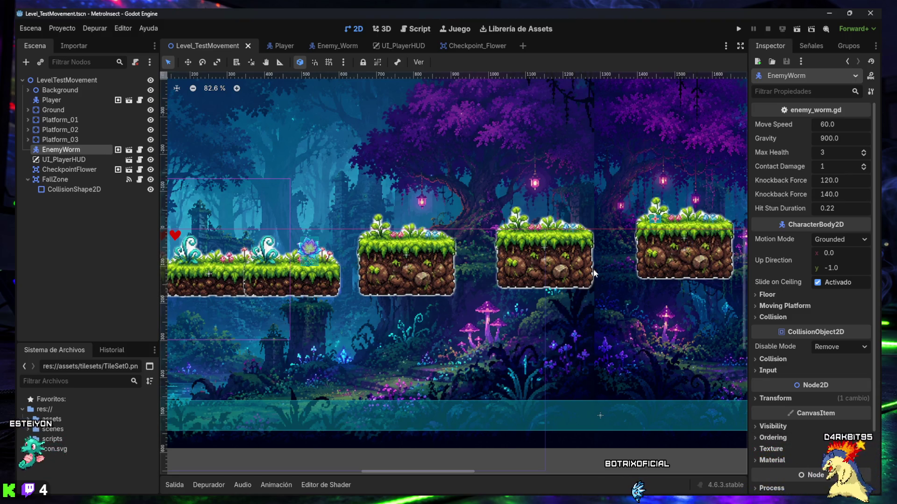
left_click(309, 254)
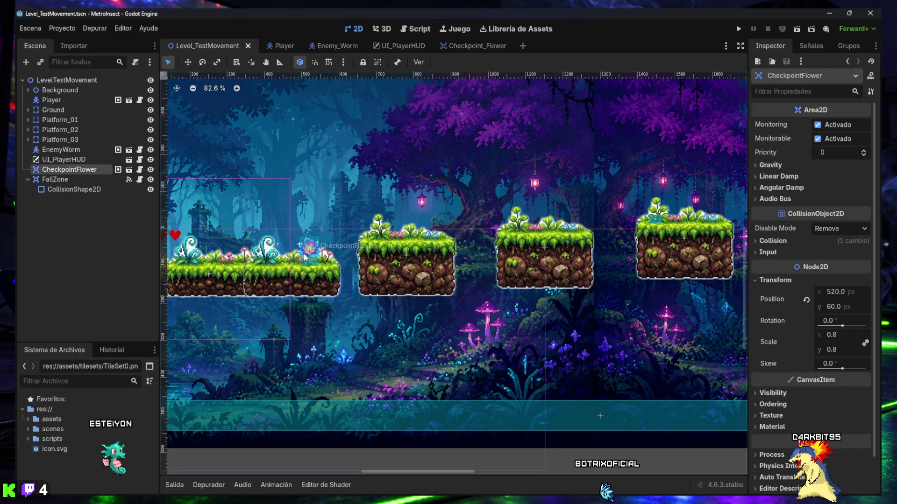
Drag the CheckpointFlower onto the third platform at (1155, -31), check the layout, then deselect.
left_click_drag(308, 256, 390, 240)
left_click_drag(456, 227, 527, 216)
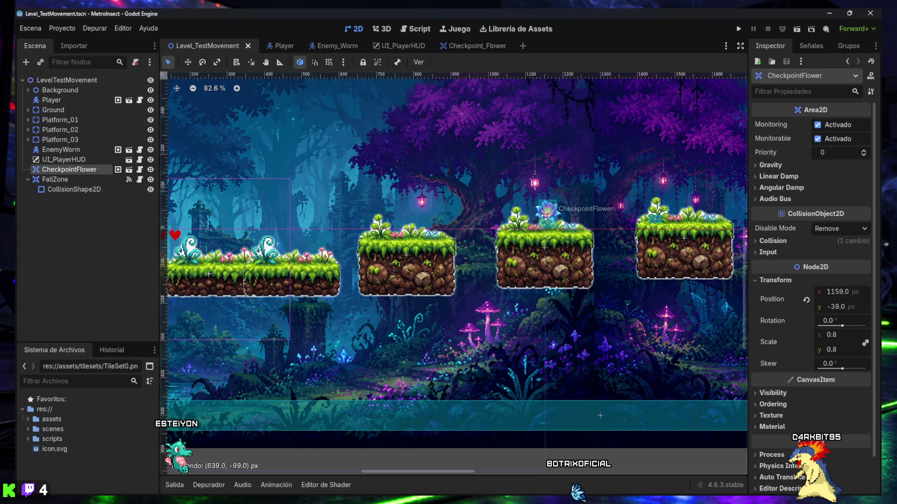
left_click_drag(544, 218, 545, 220)
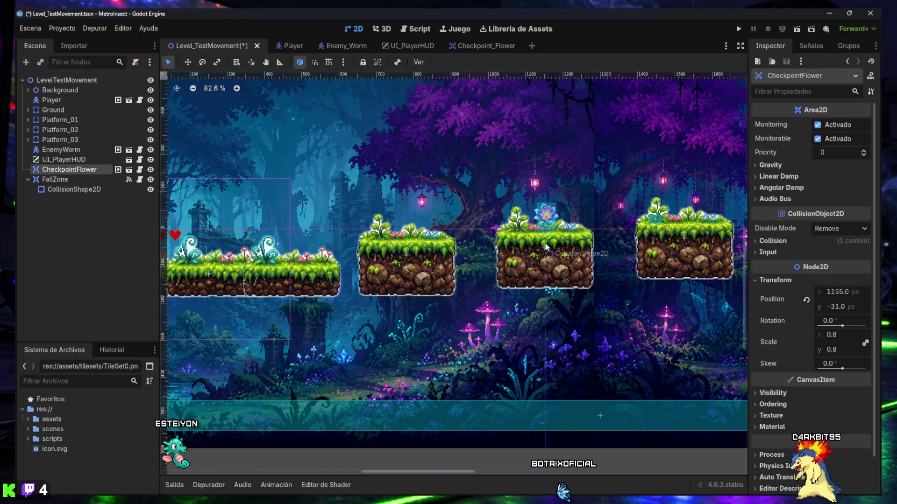
scroll(465, 269, "down", 3)
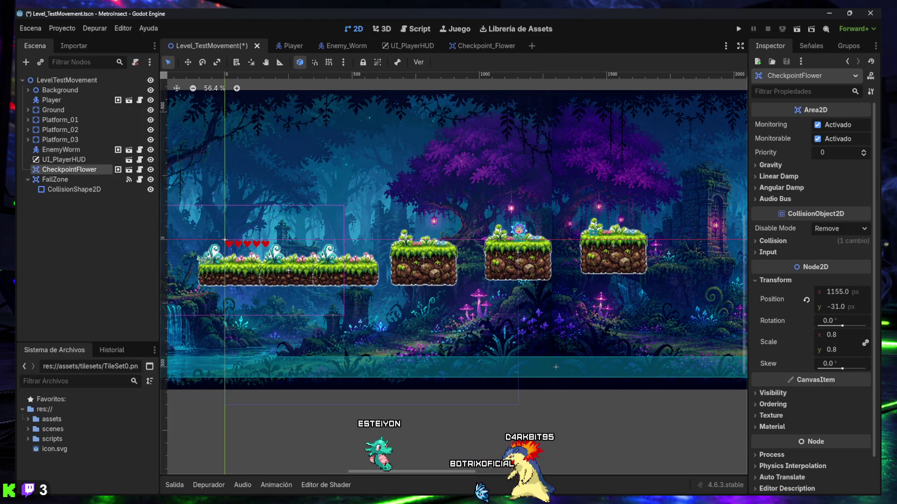
scroll(622, 291, "down", 4)
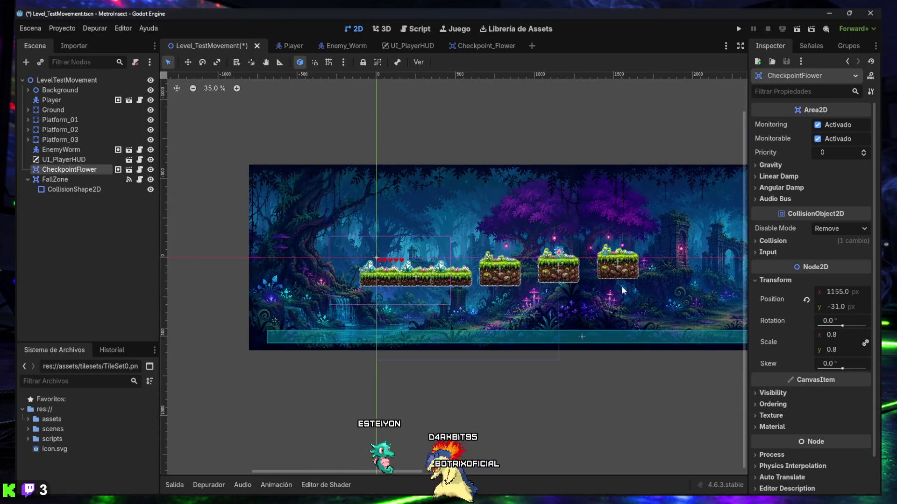
scroll(607, 304, "right", 3)
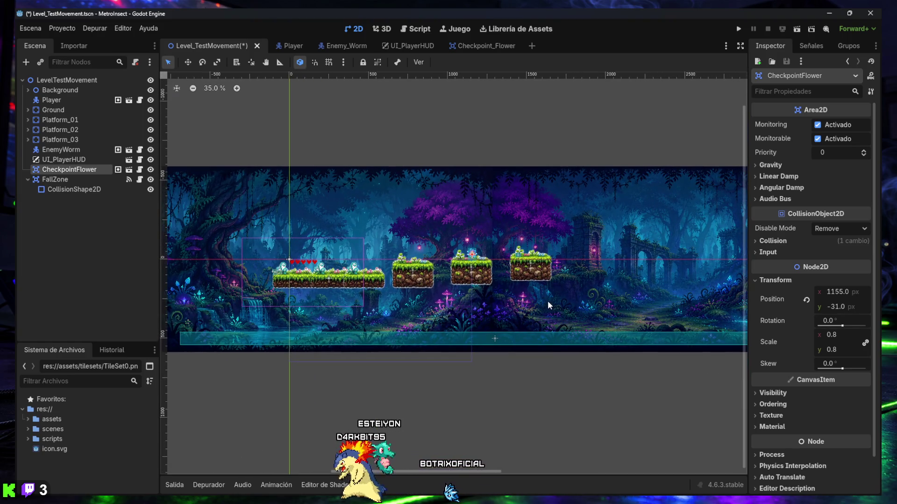
scroll(552, 298, "down", 1)
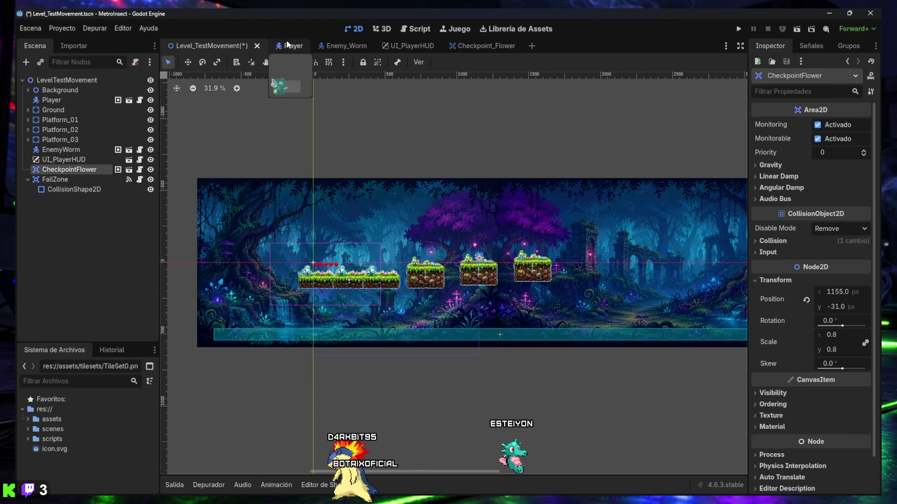
left_click(261, 127)
In the Player scene, set Camera2D's Limit Right to 2500.
left_click(289, 46)
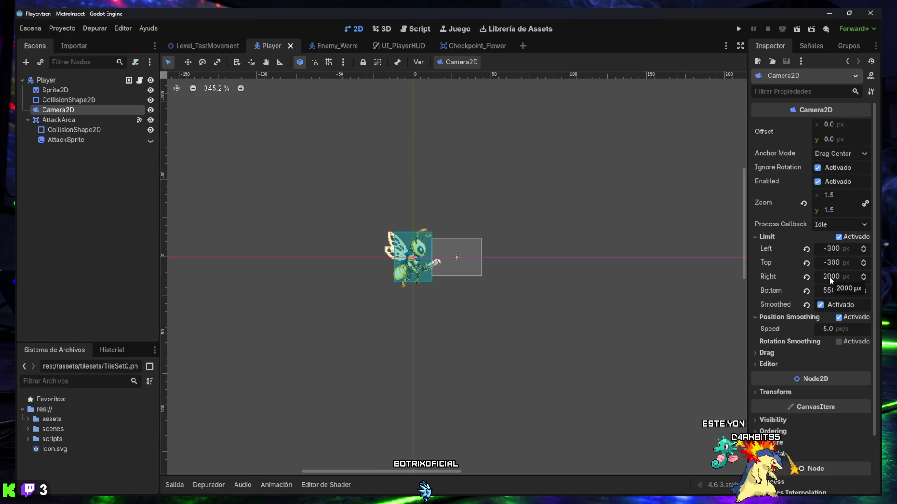
left_click(828, 277)
type("2500")
key("Return")
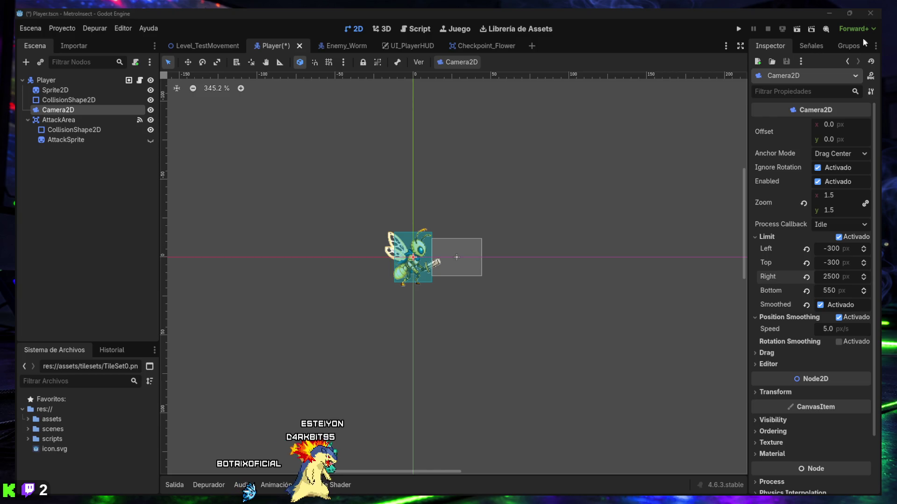
Minimize the Godot editor to return to the ChatGPT checklist in the browser.
left_click(827, 13)
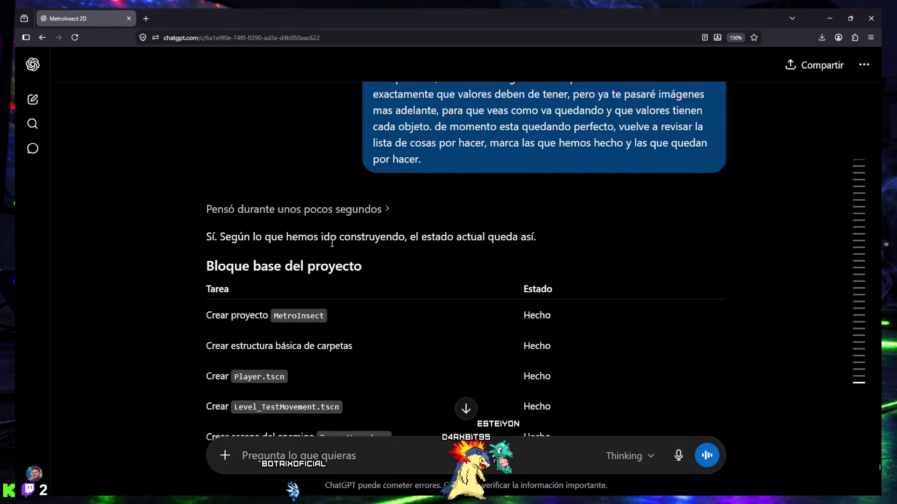
Scroll the checklist past the Player, Enemigo, Checkpoint and Cámara tables.
scroll(501, 244, "down", 2)
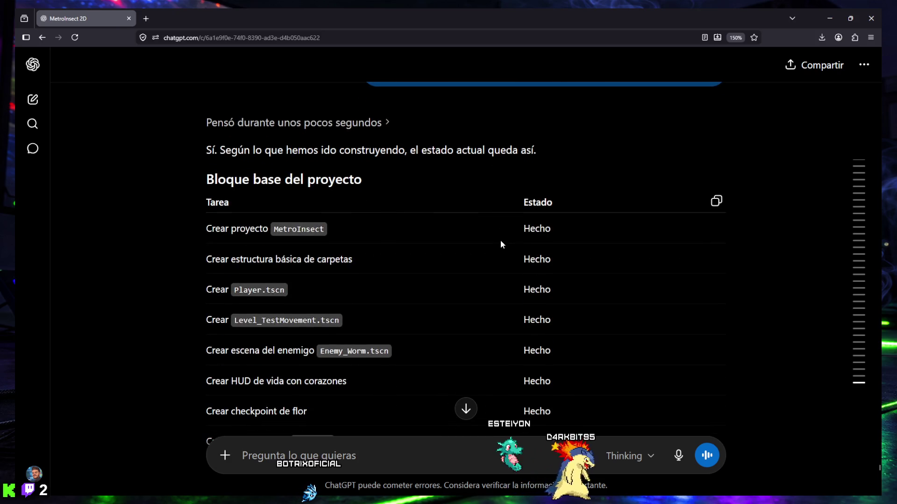
scroll(334, 221, "down", 2)
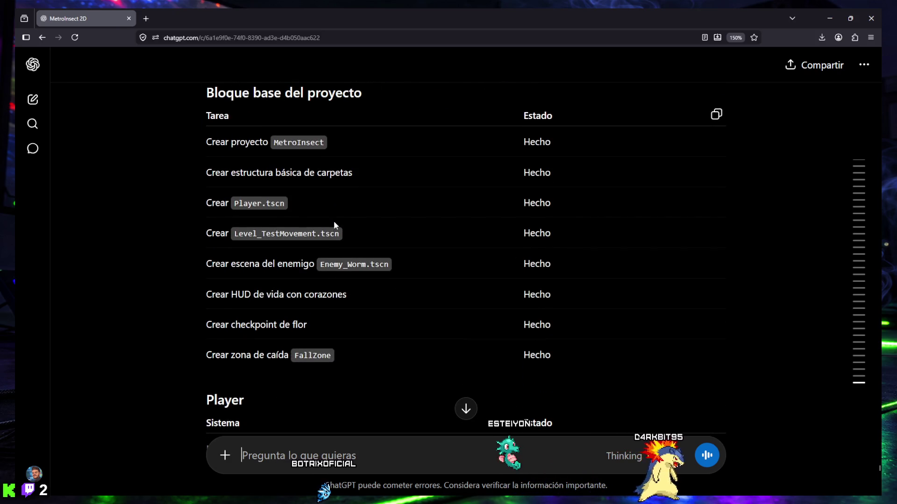
scroll(334, 224, "down", 2)
scroll(333, 224, "down", 2)
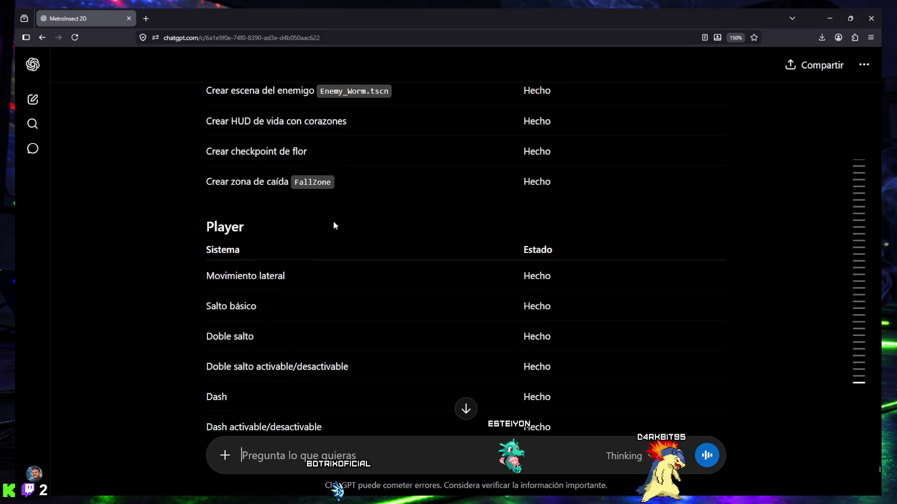
scroll(334, 225, "down", 4)
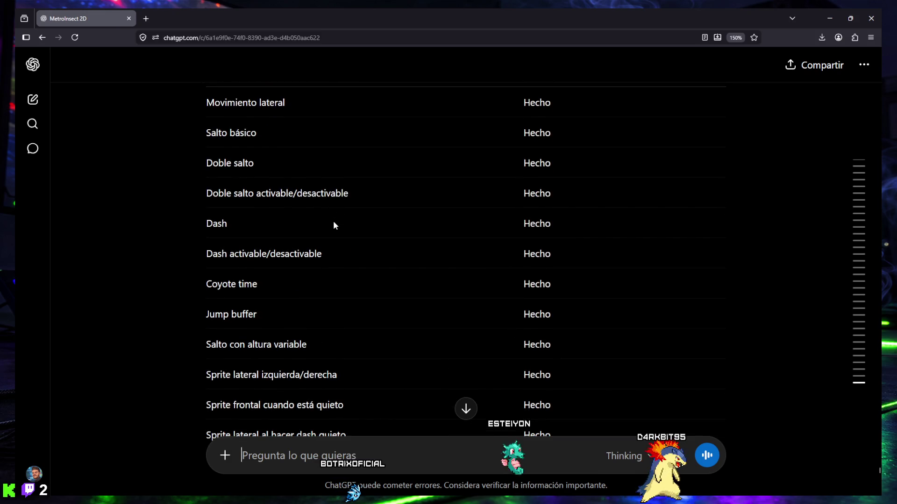
scroll(334, 225, "down", 10)
scroll(333, 225, "down", 6)
scroll(333, 226, "down", 6)
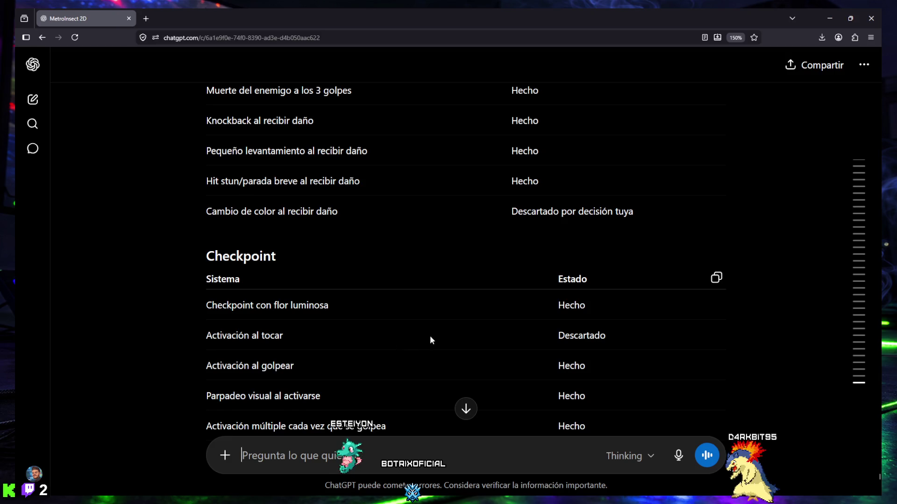
scroll(439, 335, "down", 4)
scroll(427, 319, "down", 2)
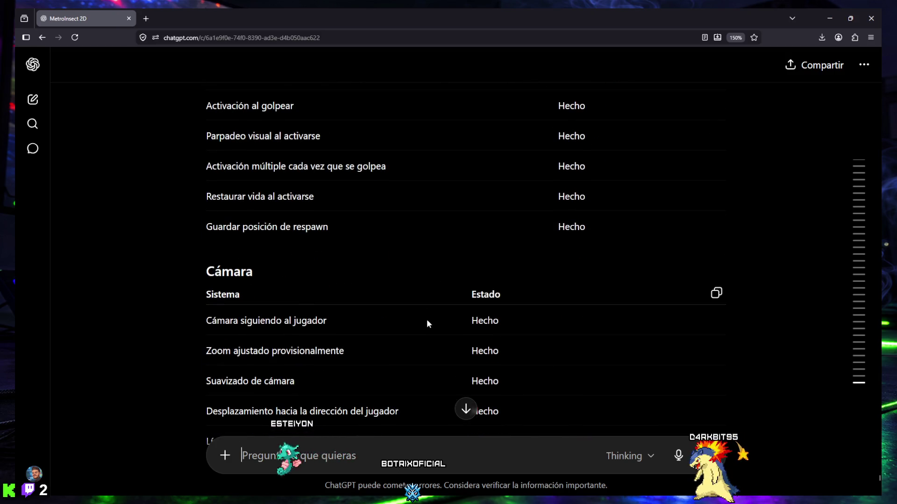
scroll(427, 321, "down", 2)
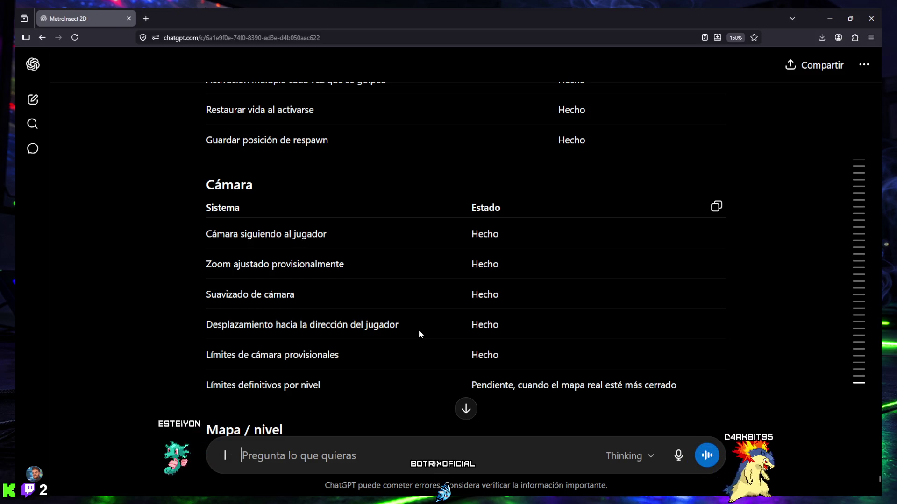
scroll(419, 333, "down", 3)
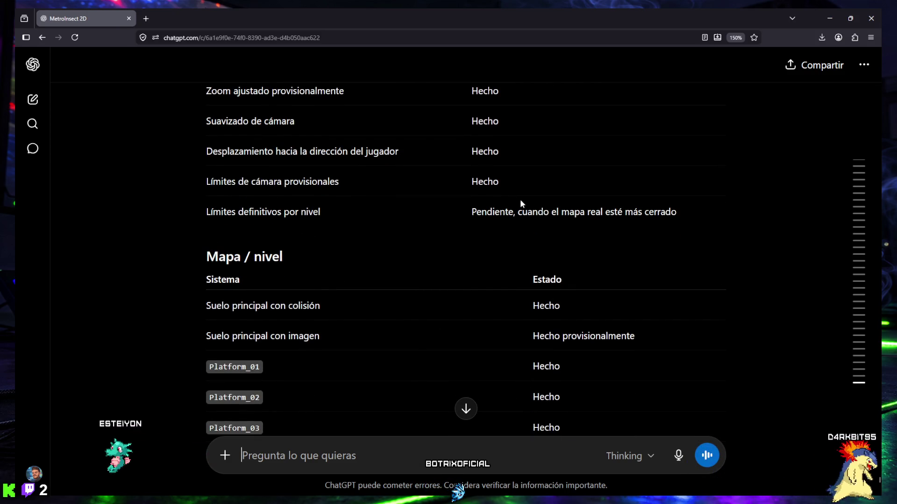
scroll(503, 238, "down", 1)
scroll(502, 237, "down", 2)
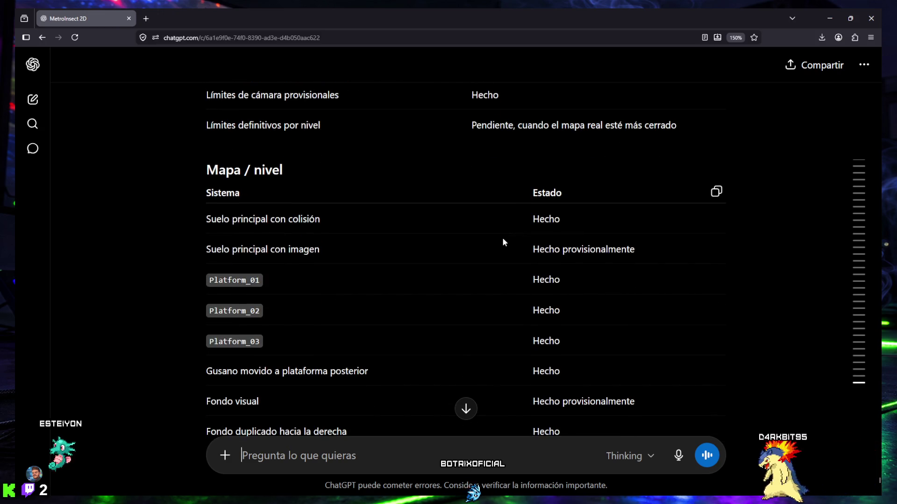
scroll(434, 256, "down", 2)
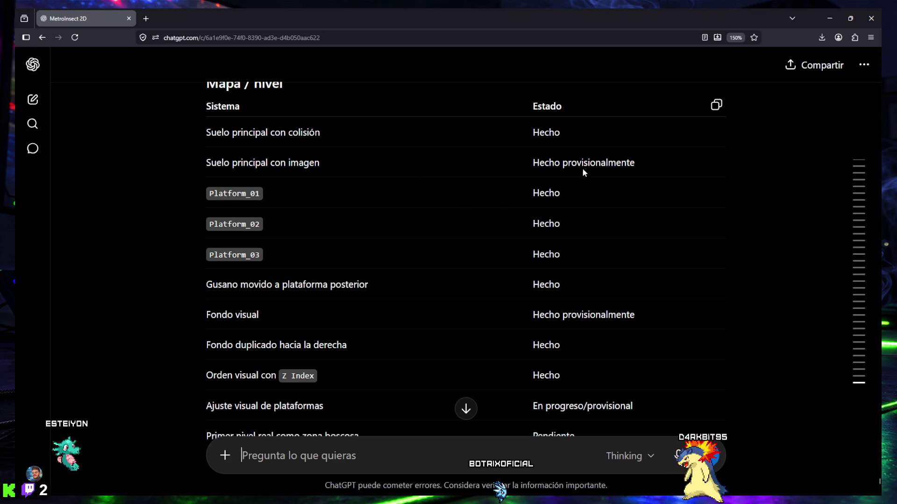
scroll(579, 168, "down", 2)
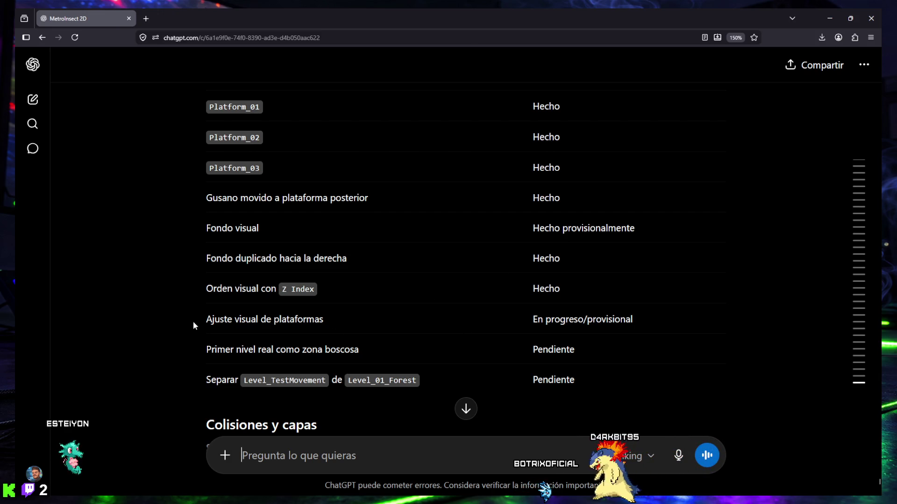
Highlight the 'Ajuste visual de plataformas' task in the Mapa / nivel table, then deselect it.
left_click_drag(193, 321, 331, 318)
left_click(372, 316)
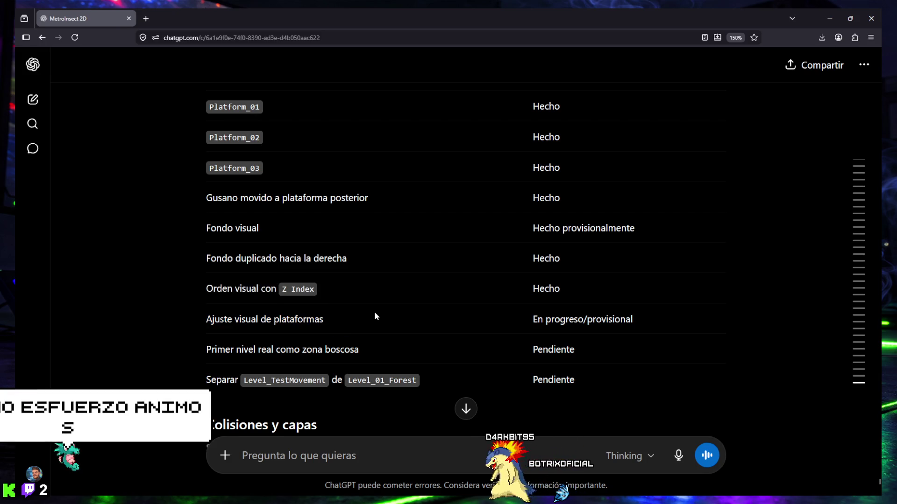
scroll(373, 312, "down", 2)
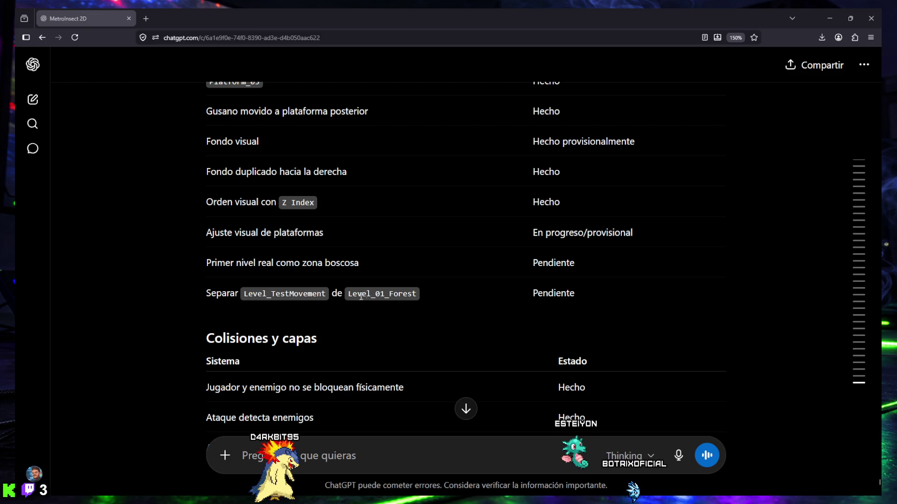
Highlight the pending forest-level tasks, including separating Level_TestMovement from Level_01_Forest.
scroll(379, 285, "down", 2)
scroll(382, 282, "up", 2)
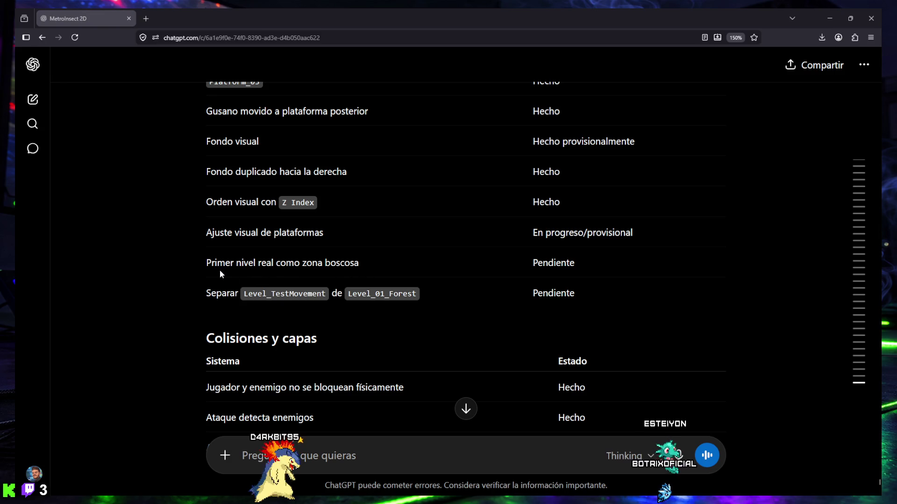
left_click_drag(206, 266, 578, 262)
left_click_drag(202, 298, 370, 294)
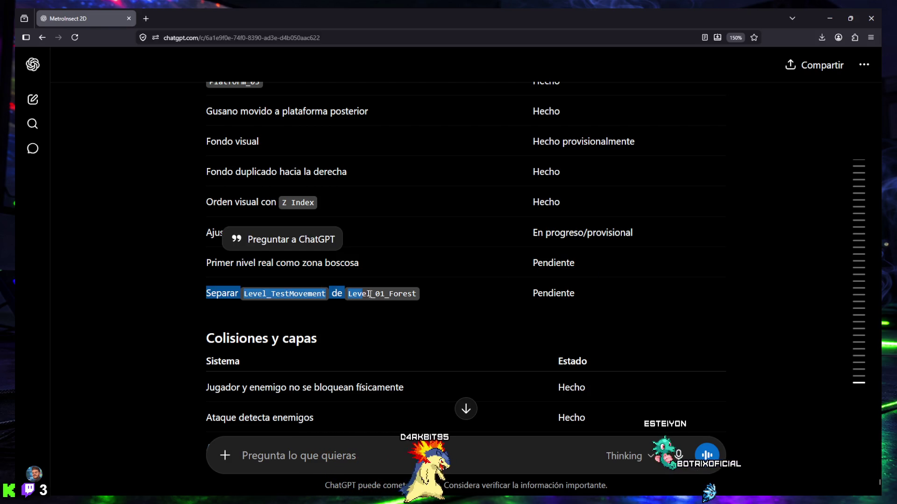
left_click_drag(428, 292, 578, 293)
Scroll past the Colisiones y capas table to the Pendiente importante list.
scroll(363, 363, "down", 4)
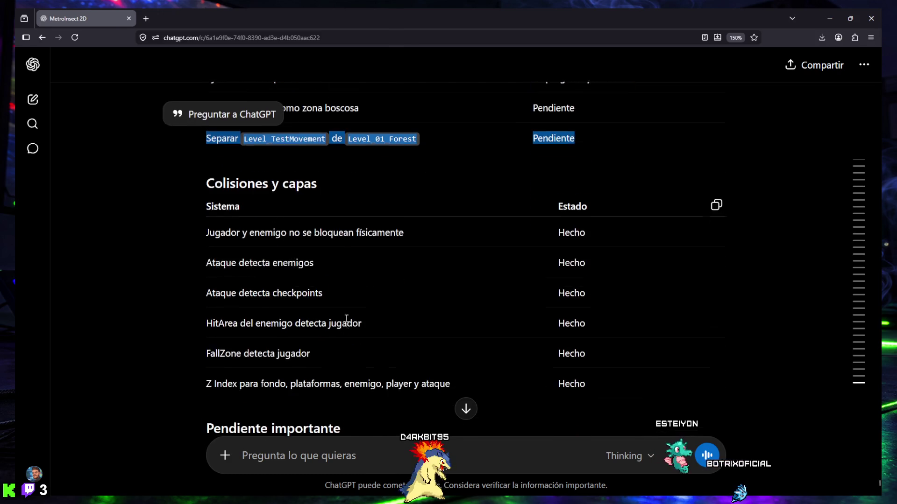
scroll(243, 224, "down", 4)
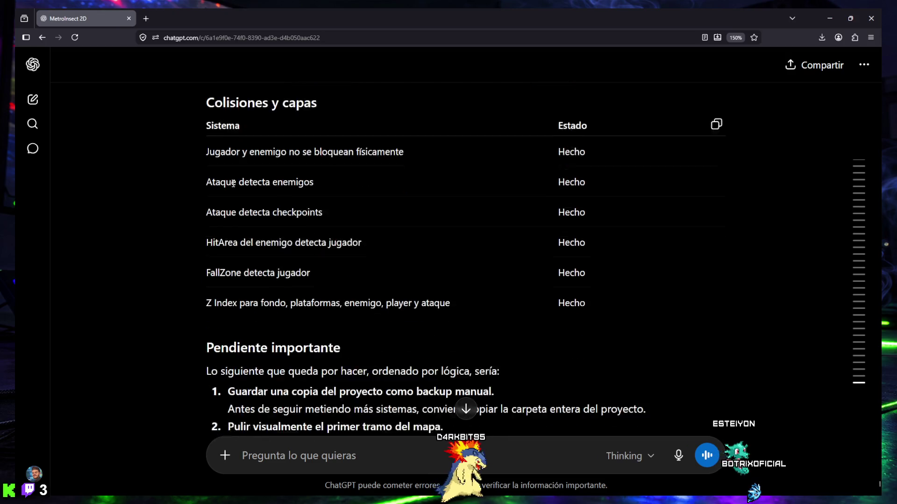
scroll(224, 219, "down", 2)
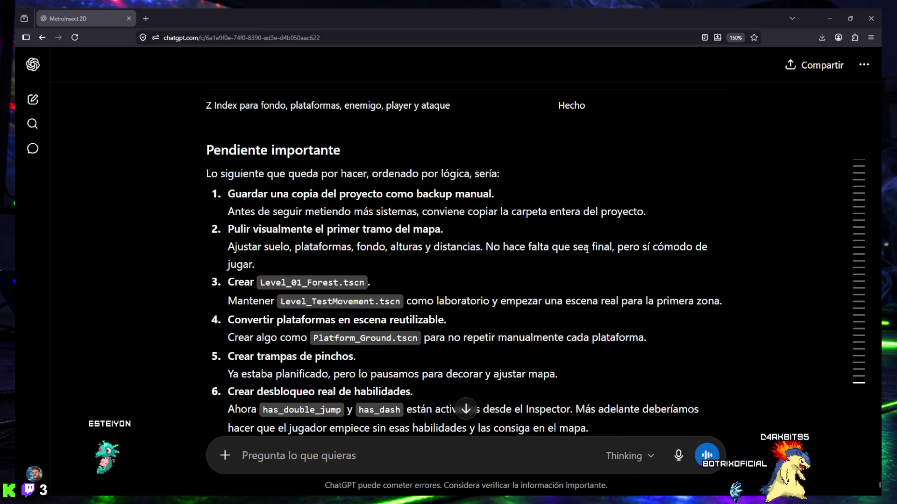
Read the numbered next-steps list down to item 9 (provisional sounds) and item 10 (HUD polish).
scroll(261, 267, "down", 2)
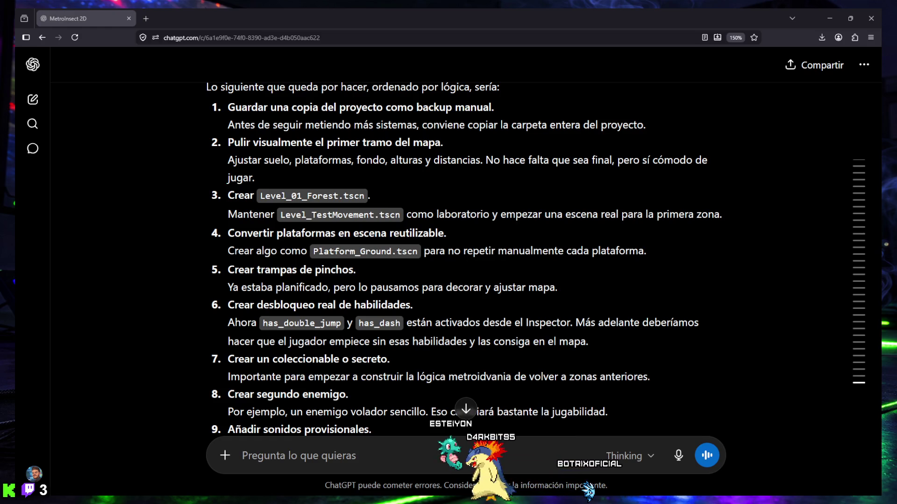
mouse_move(859, 280)
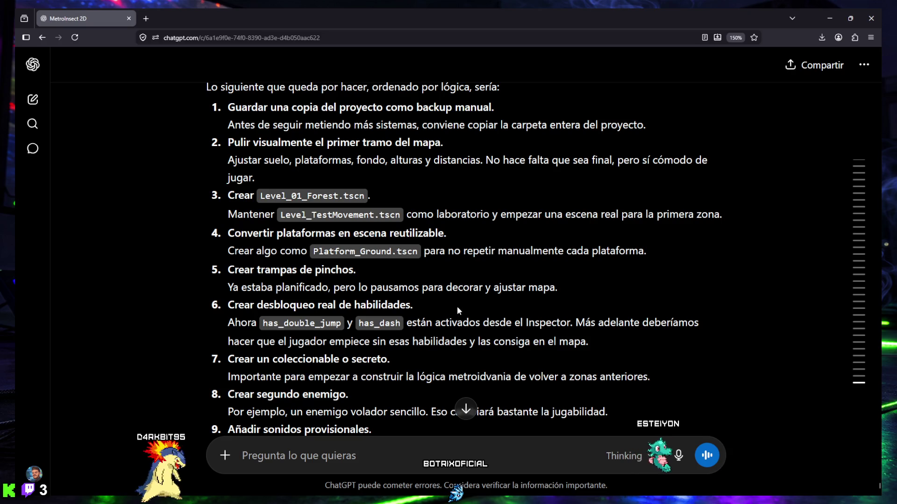
scroll(387, 296, "down", 1)
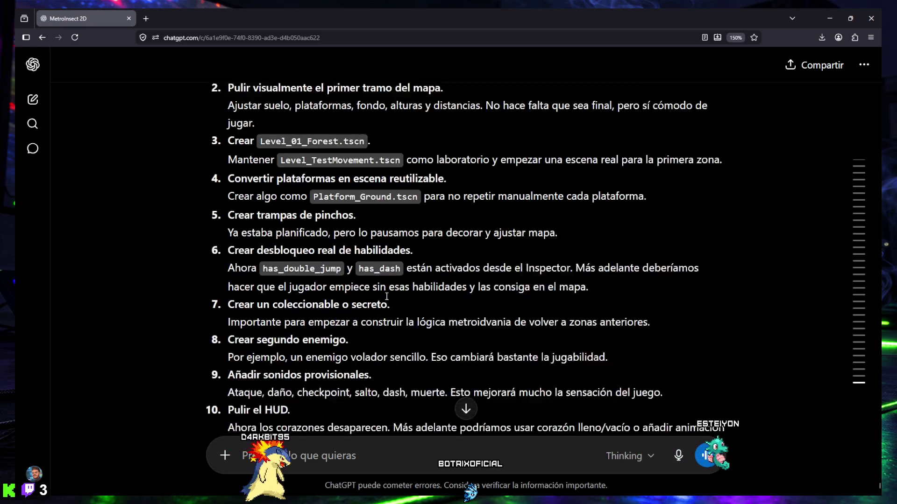
Select item 6's heading 'Crear desbloqueo real de habilidades' to quote it.
scroll(387, 296, "down", 1)
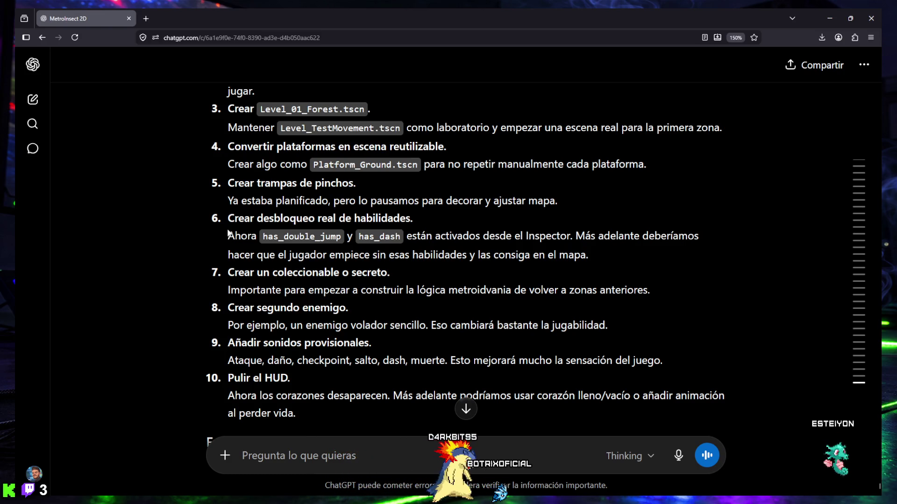
left_click_drag(228, 219, 416, 221)
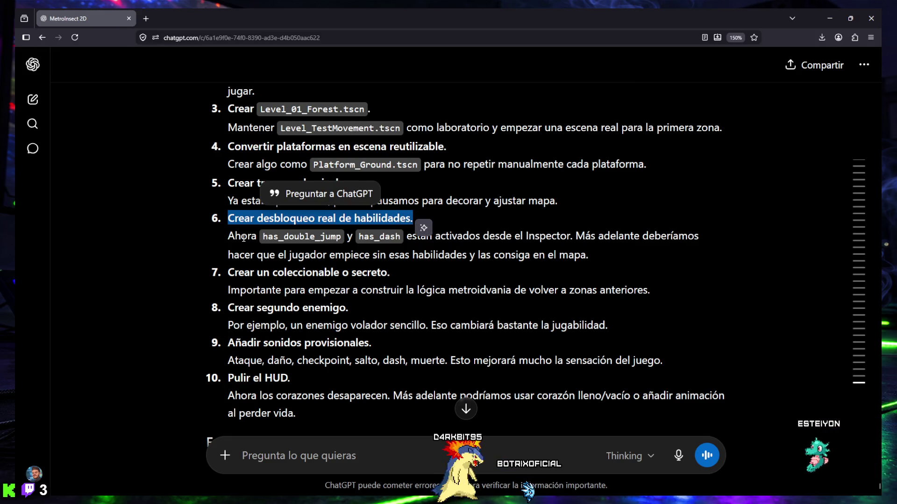